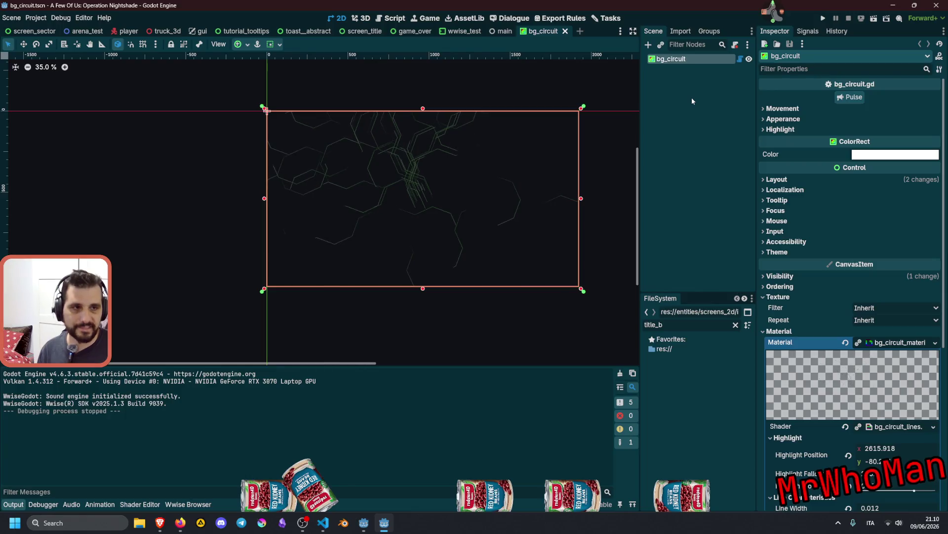
In bg_circuit.gd, change app_end_line_width's default value from 0.1 to 0.02
click(740, 58)
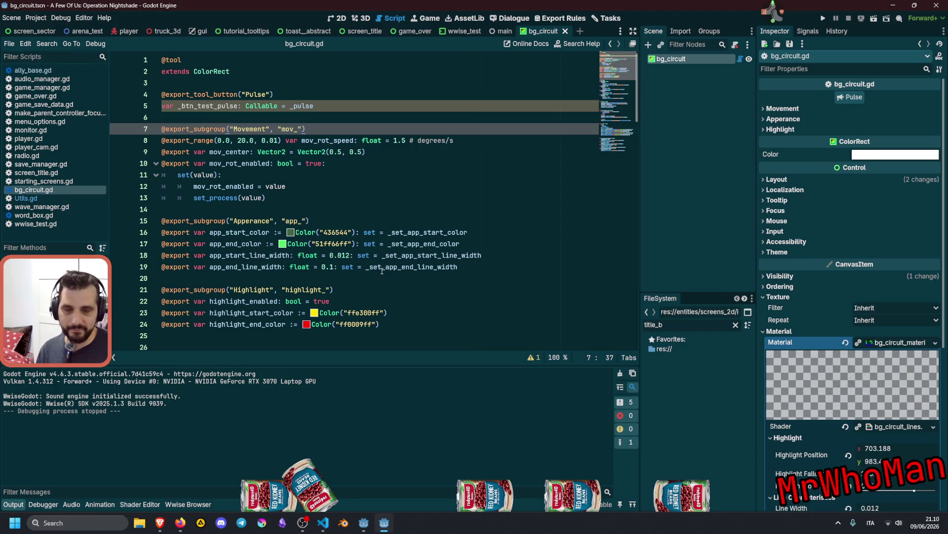
scroll(359, 248, down, 2)
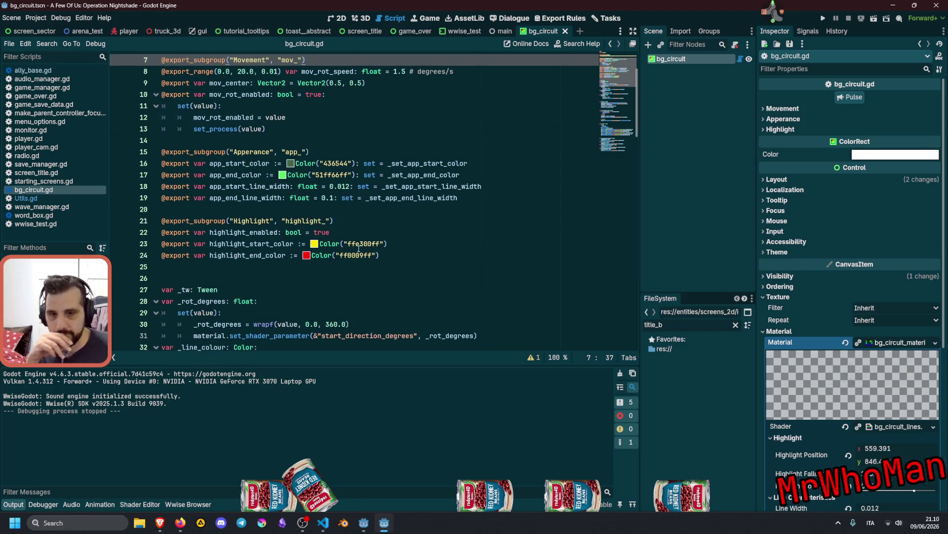
double_click(253, 196)
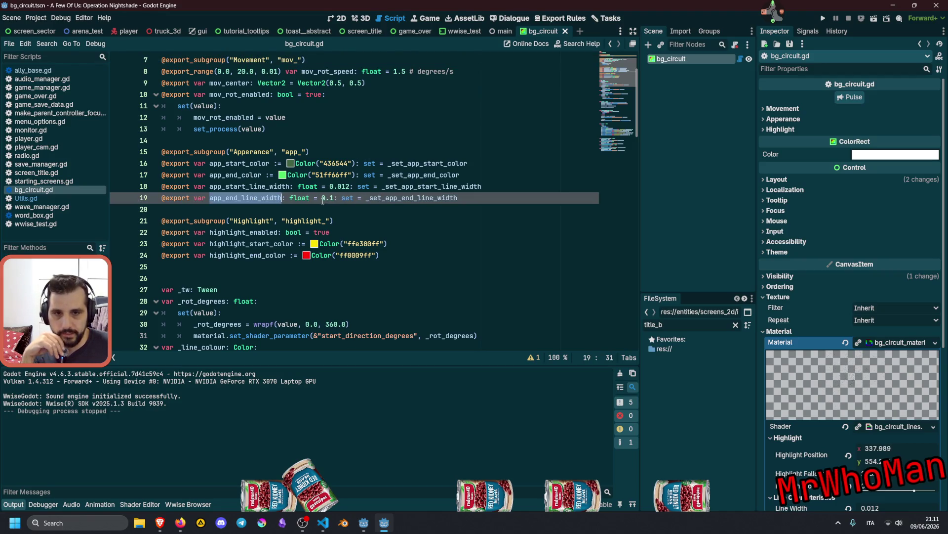
click(330, 198)
text(02)
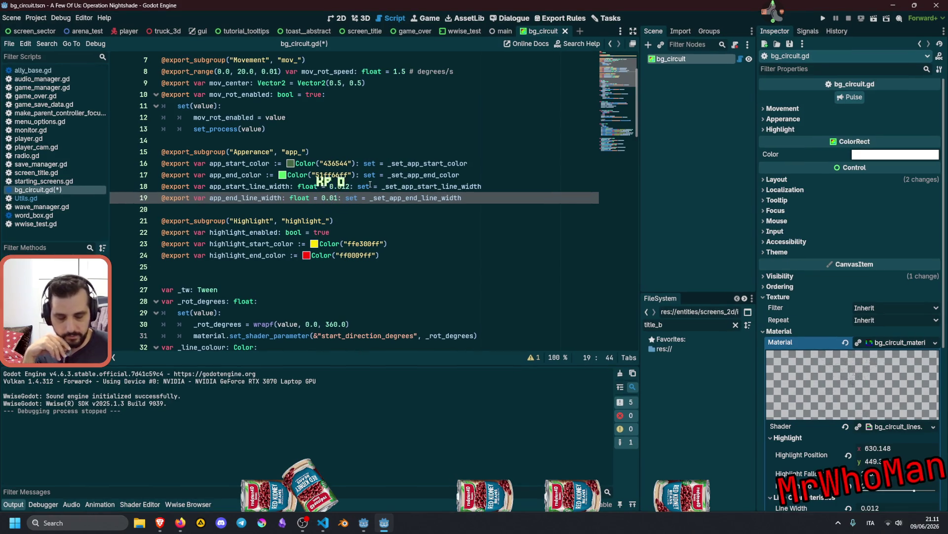
key(Delete)
text(2)
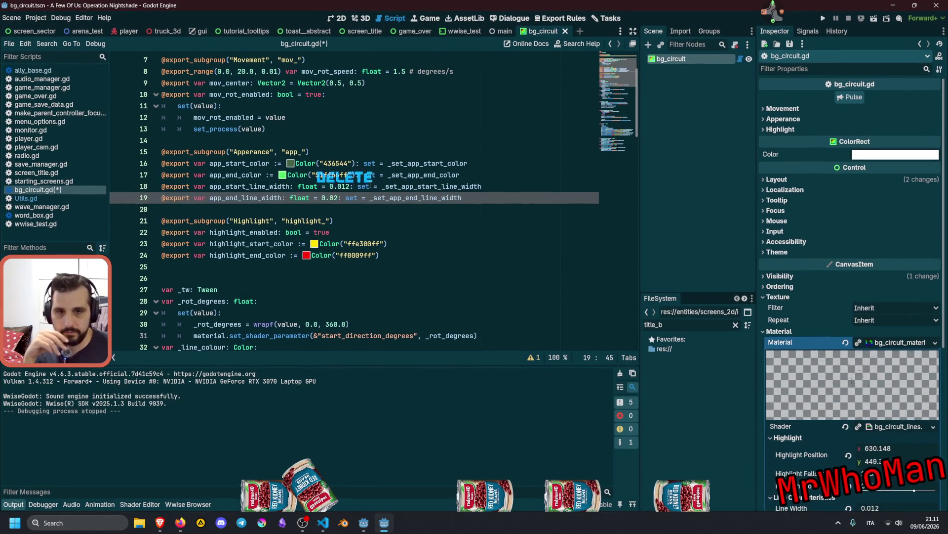
Save bg_circuit.gd with Ctrl+S and return to the 2D scene view
click(374, 186)
key(ctrl+s)
click(396, 163)
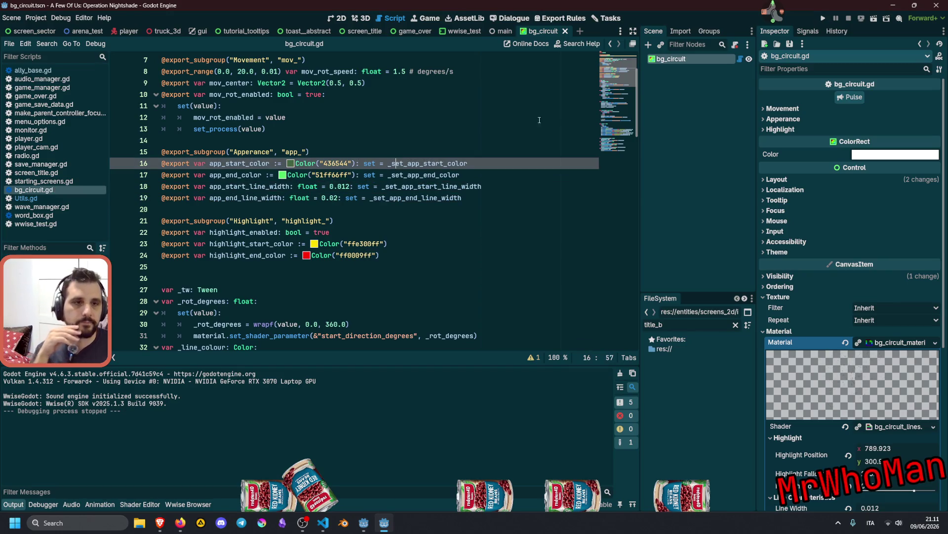
click(337, 18)
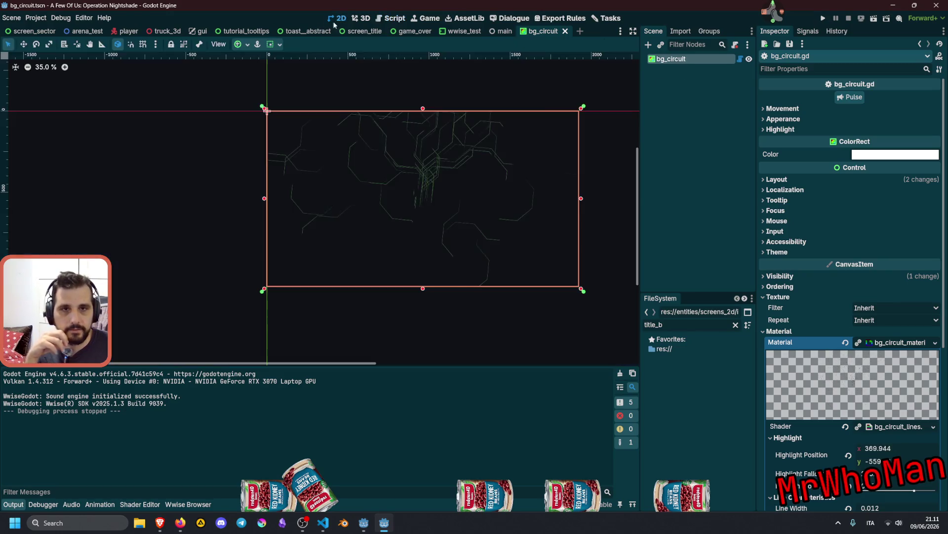
Fire the circuit Pulse button twice to test the pulse
click(842, 99)
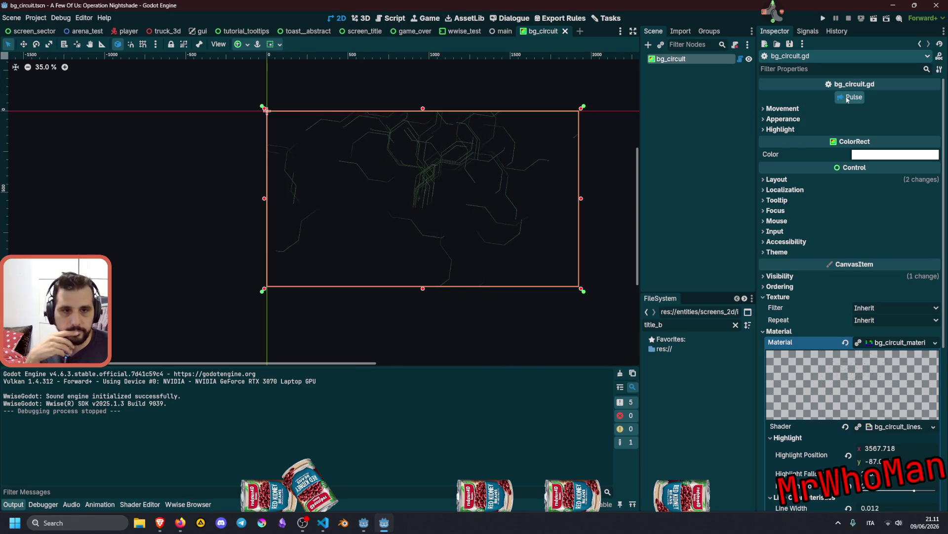
scroll(445, 208, up, 4)
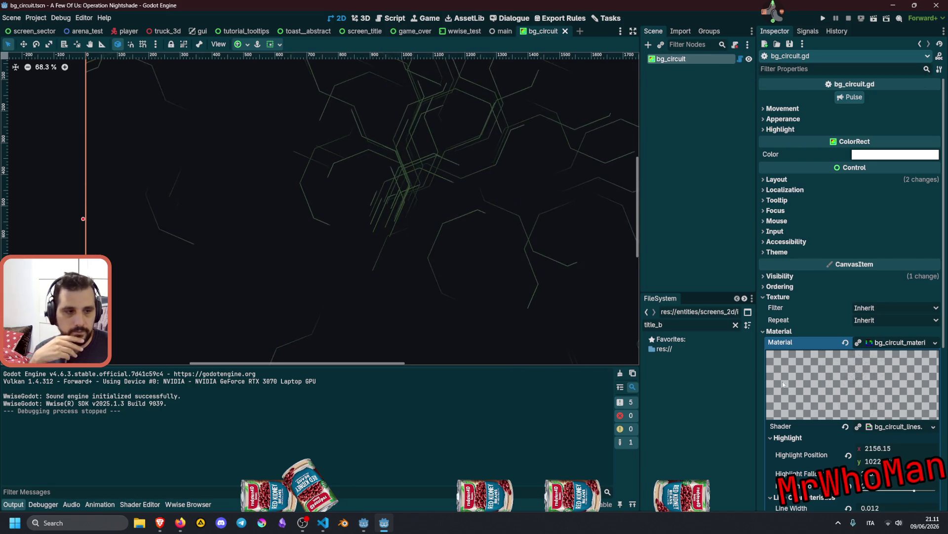
scroll(457, 208, down, 1)
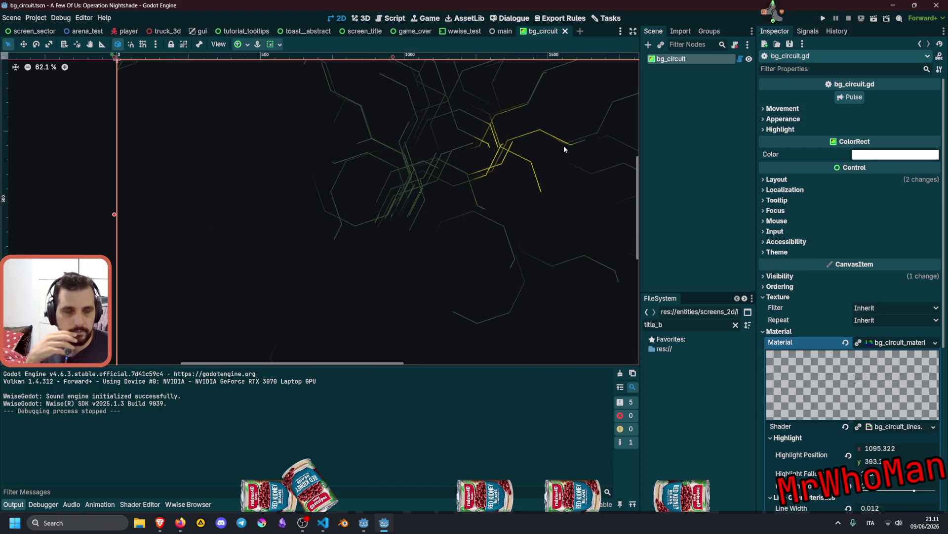
click(847, 96)
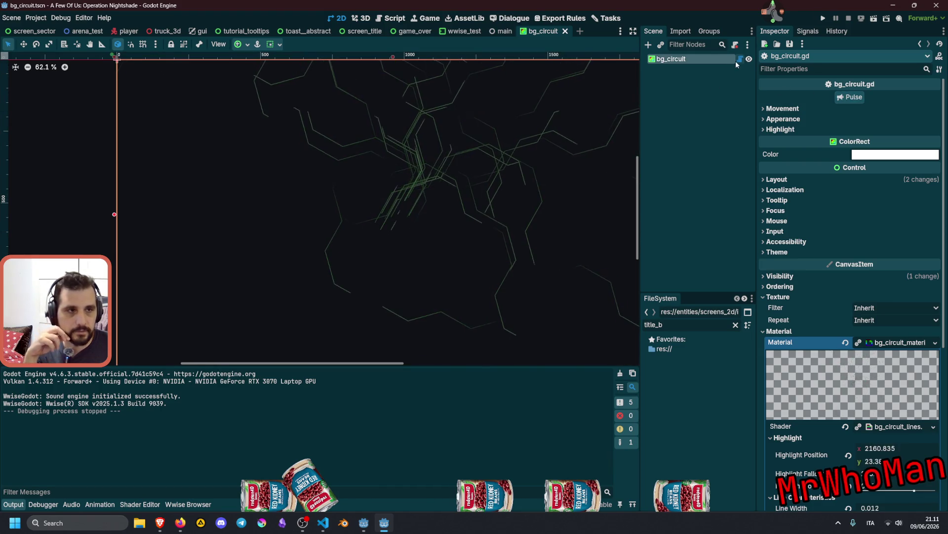
Expand the Highlight properties in the Inspector and fire a pulse with highlight active
click(786, 119)
click(787, 120)
click(784, 109)
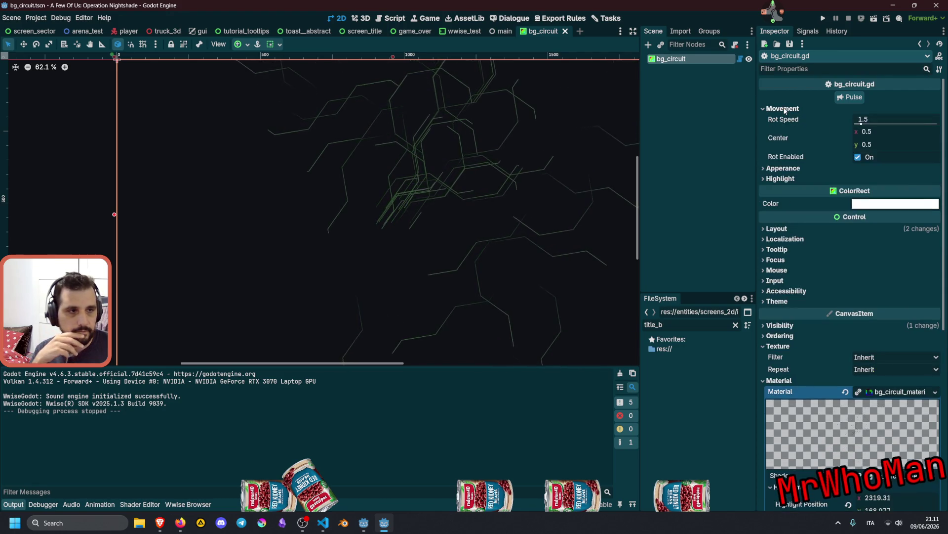
click(785, 110)
click(785, 129)
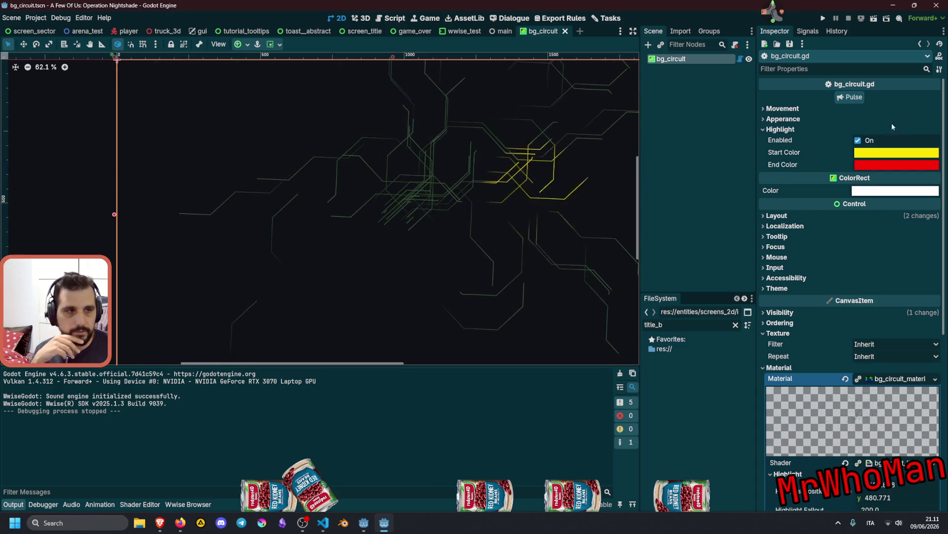
click(848, 98)
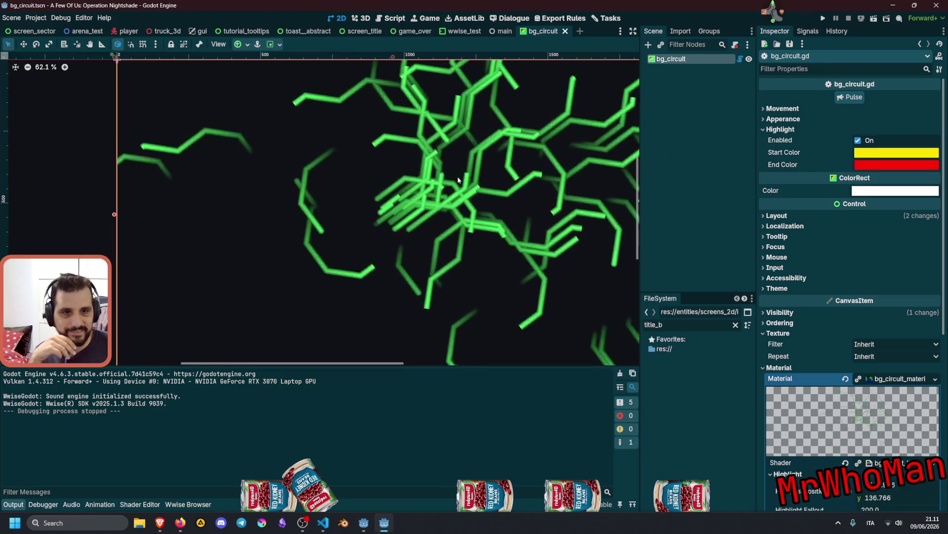
Toggle Highlight Enabled off, on, then off again, and reopen bg_circuit.gd
click(858, 140)
click(858, 141)
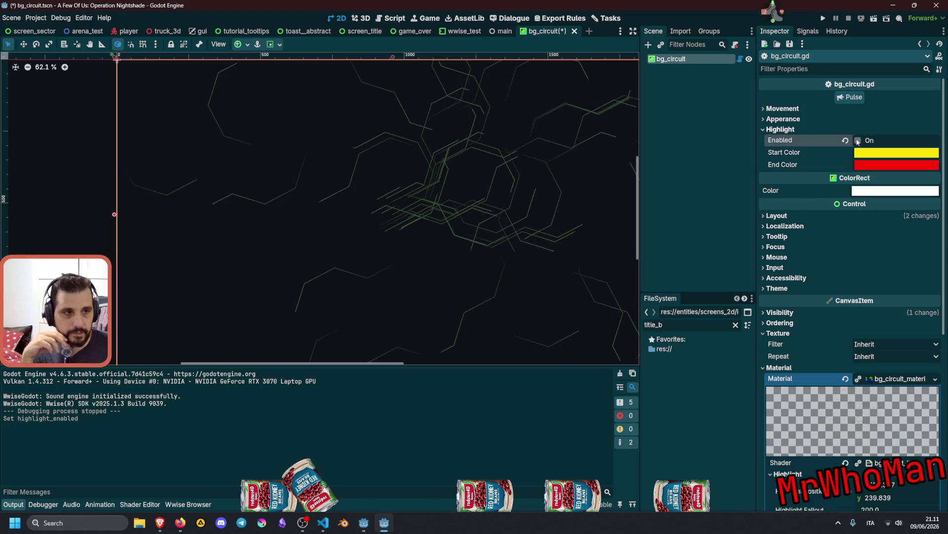
click(858, 140)
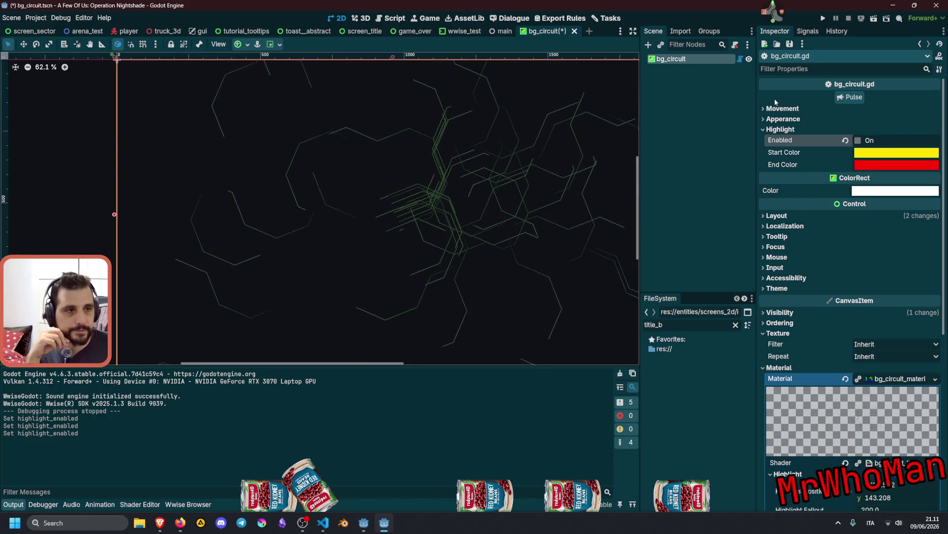
click(740, 58)
scroll(328, 244, down, 6)
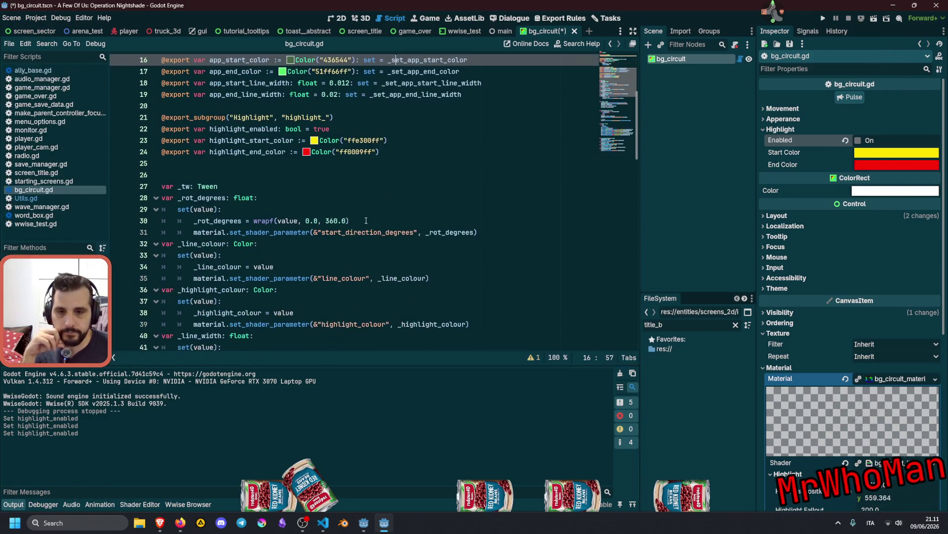
scroll(328, 244, down, 3)
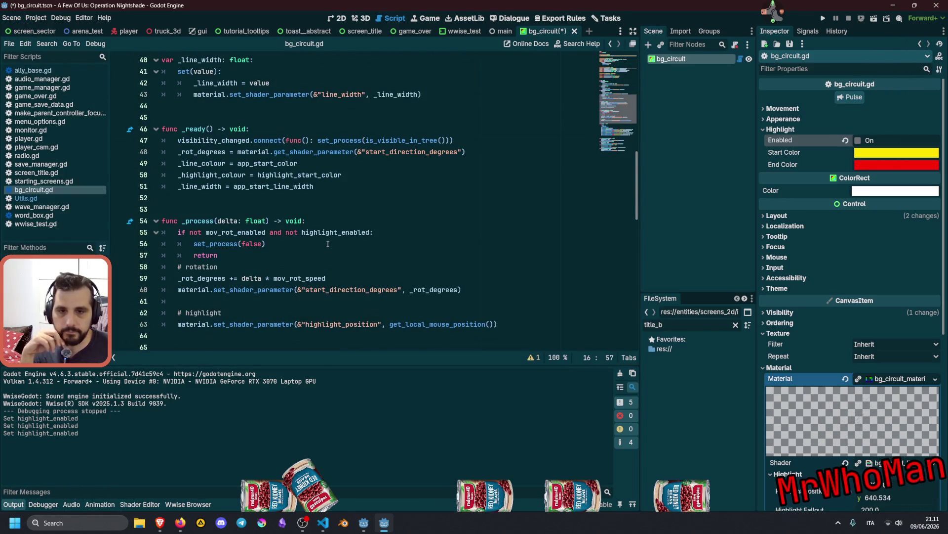
scroll(277, 245, down, 2)
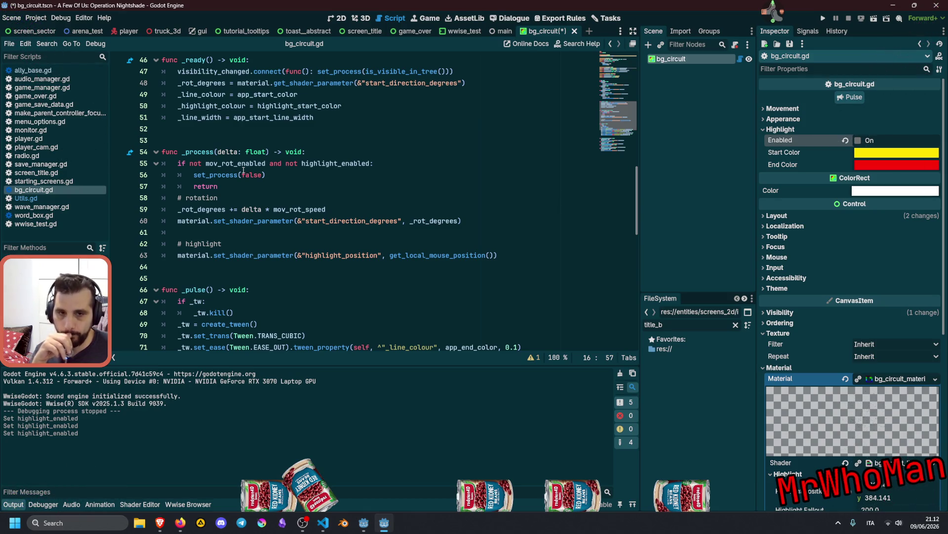
scroll(618, 119, up, 10)
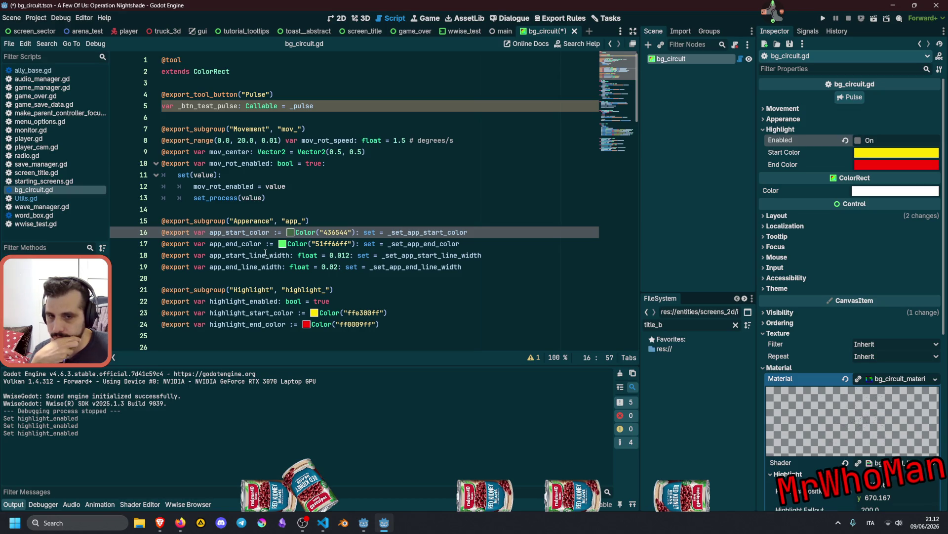
scroll(256, 266, down, 2)
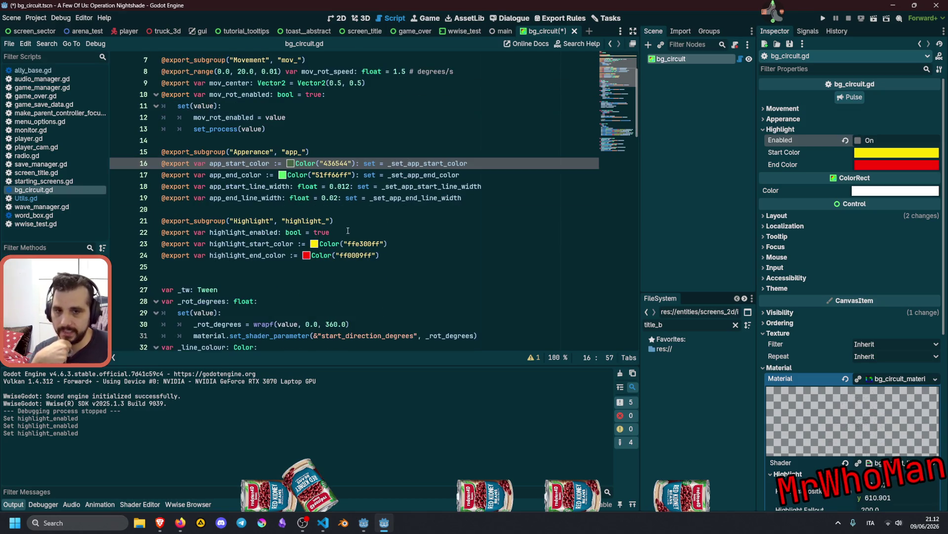
click(369, 232)
Give highlight_enabled a set(value) setter that assigns highlight_enabled = value
text(:)
key(Return)
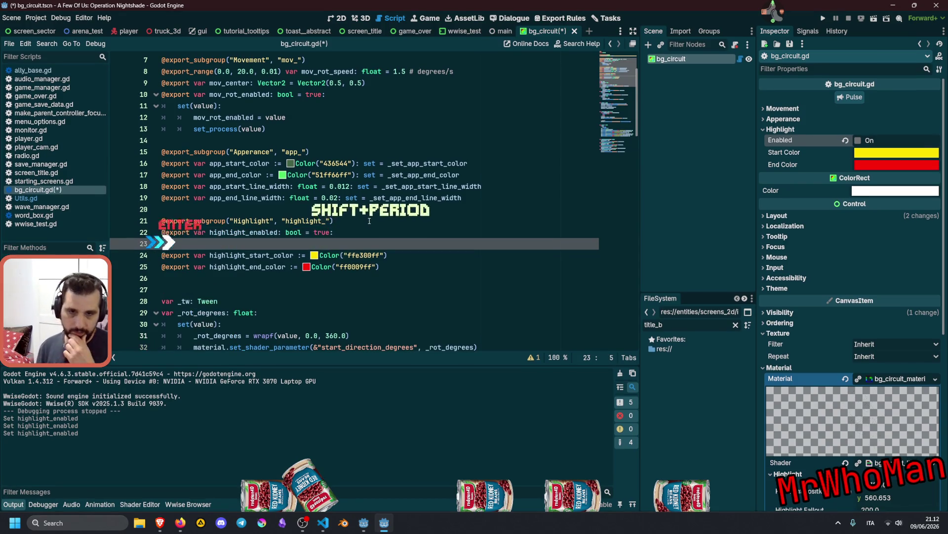
text(set()
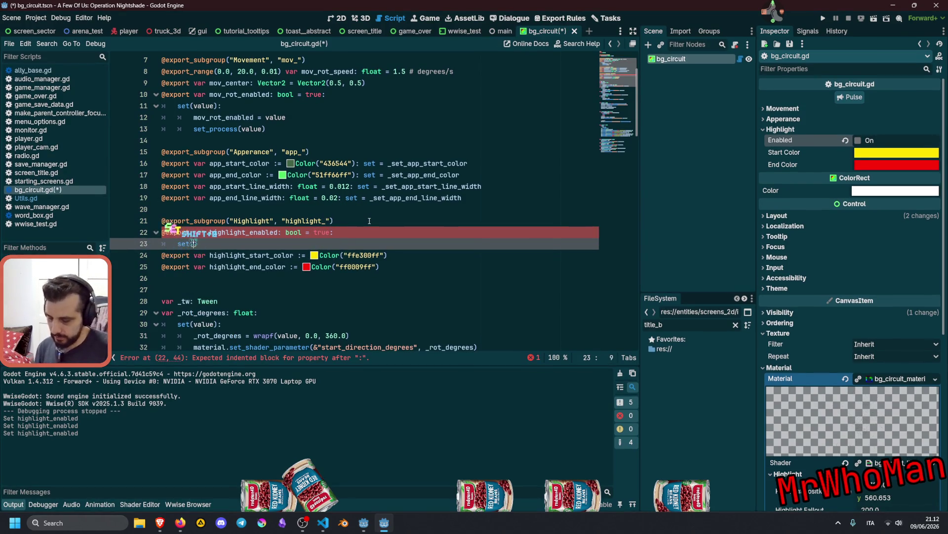
text(value):)
key(Return)
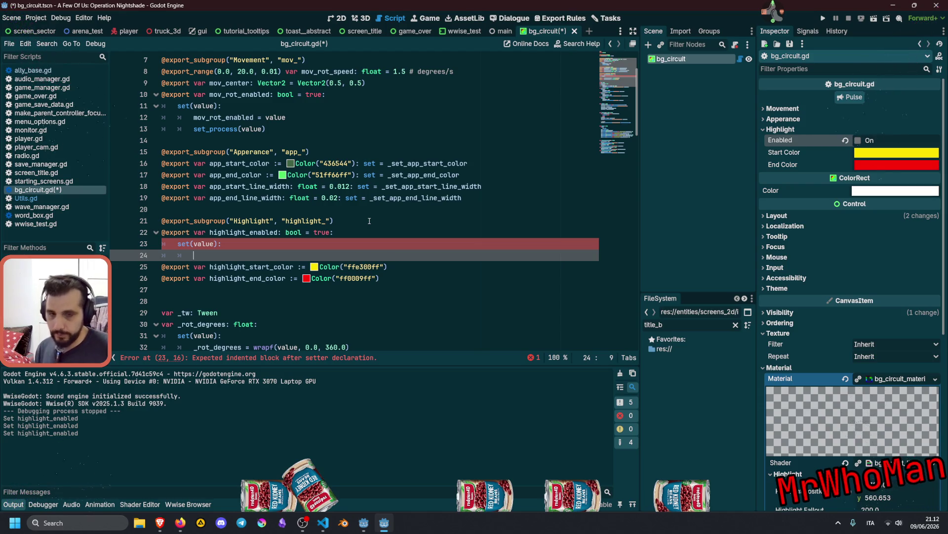
key(Up)
key(Up)
key(ctrl+shift+Right)
key(ctrl+c)
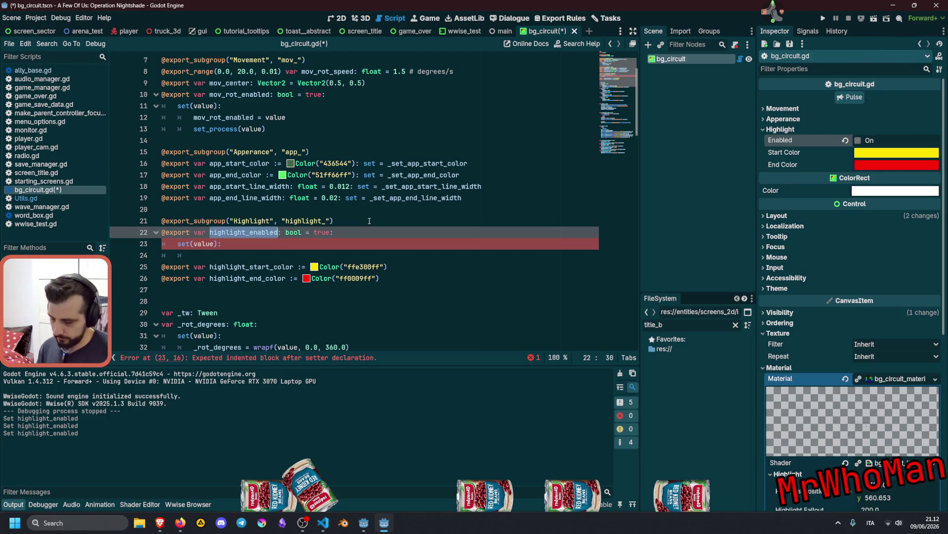
key(Down)
key(Down)
key(ctrl+v)
text(= value)
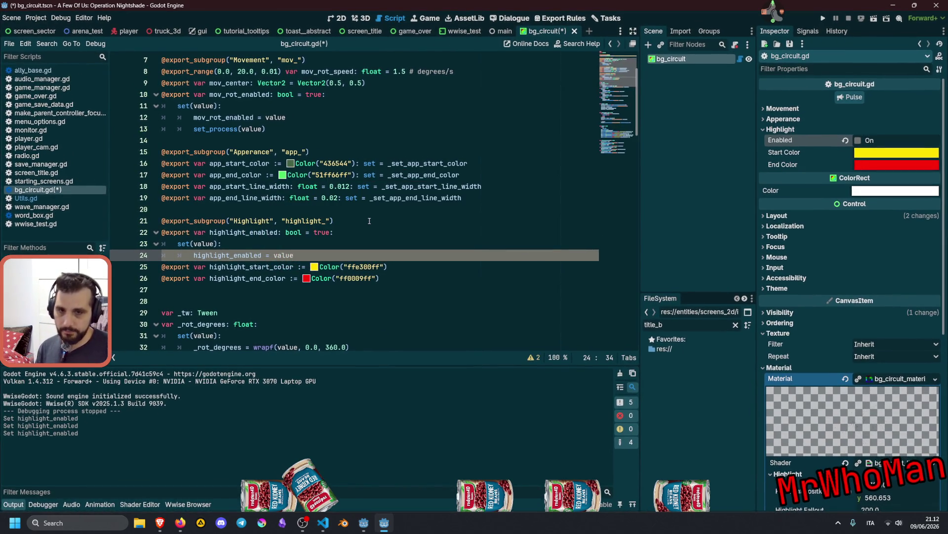
key(Return)
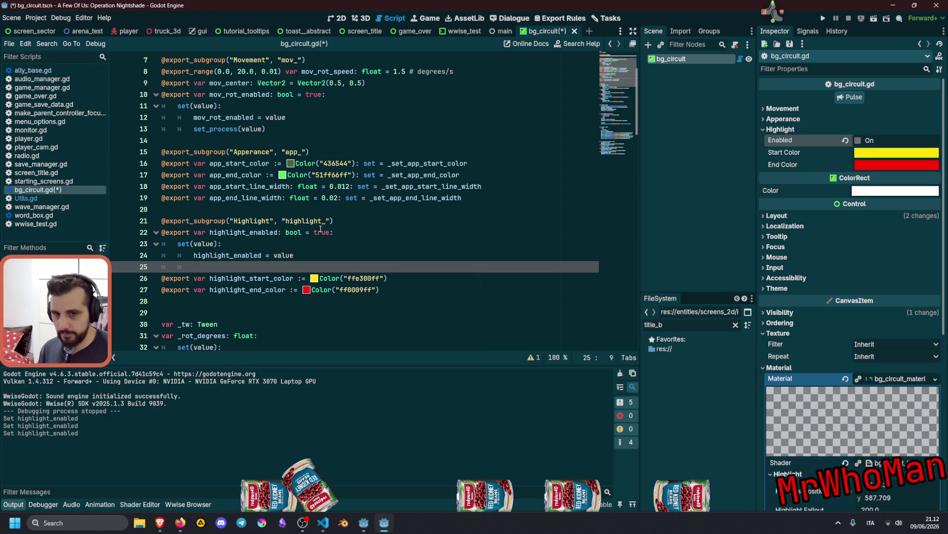
Add 'if not is_node_ready(): await ready' to the setter using autocomplete
click(309, 229)
click(258, 265)
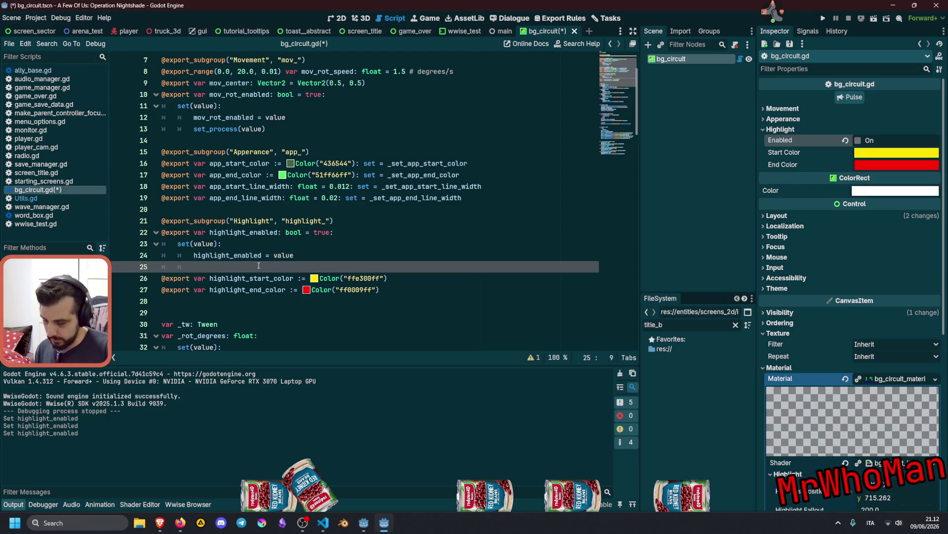
text(if )
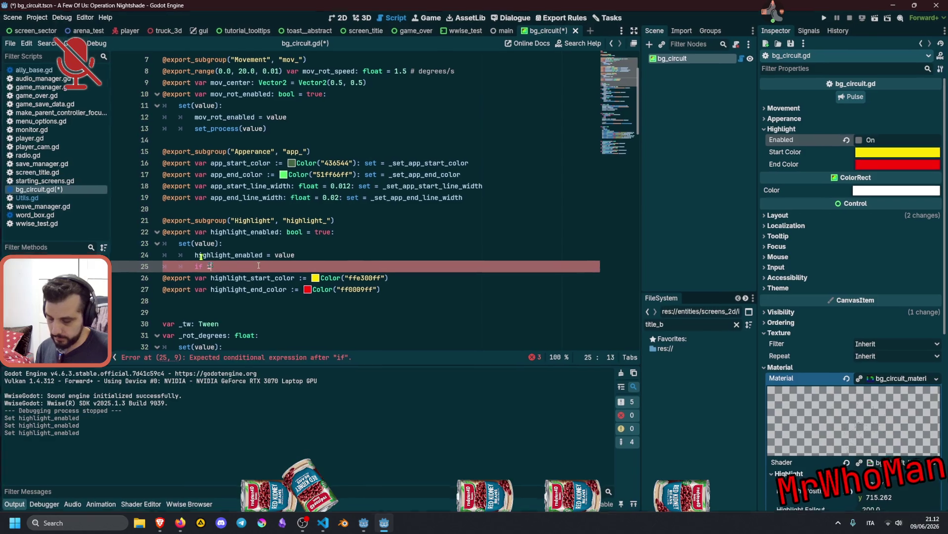
text(is_node_ready()
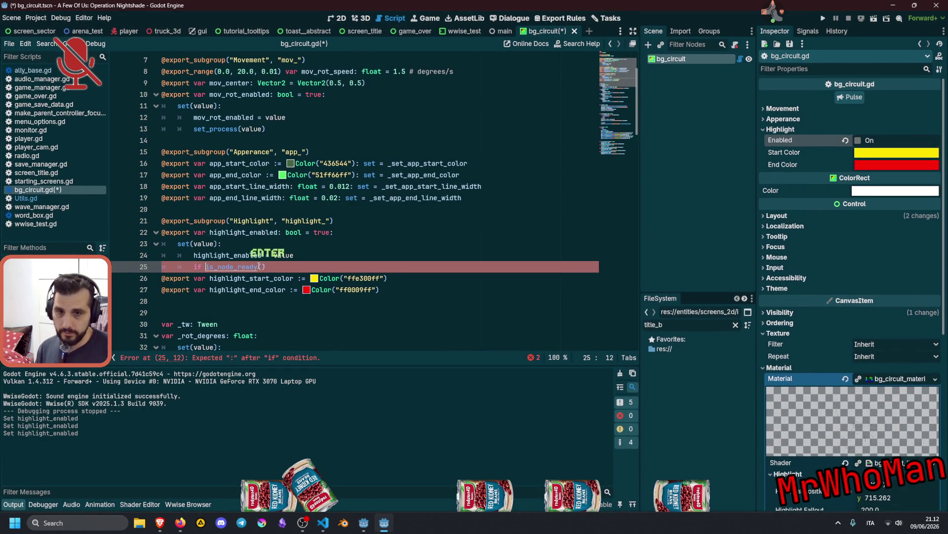
key(Return)
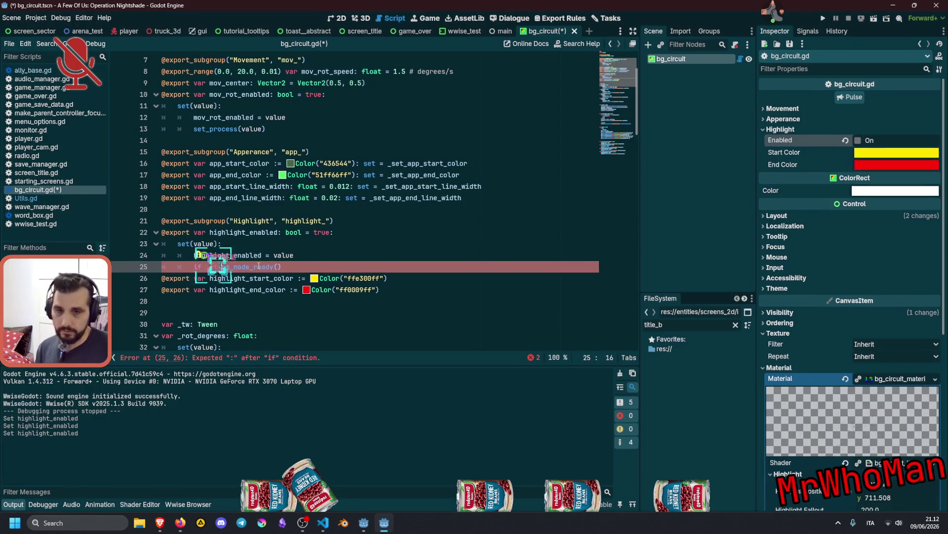
text(not is_node_ready(): await)
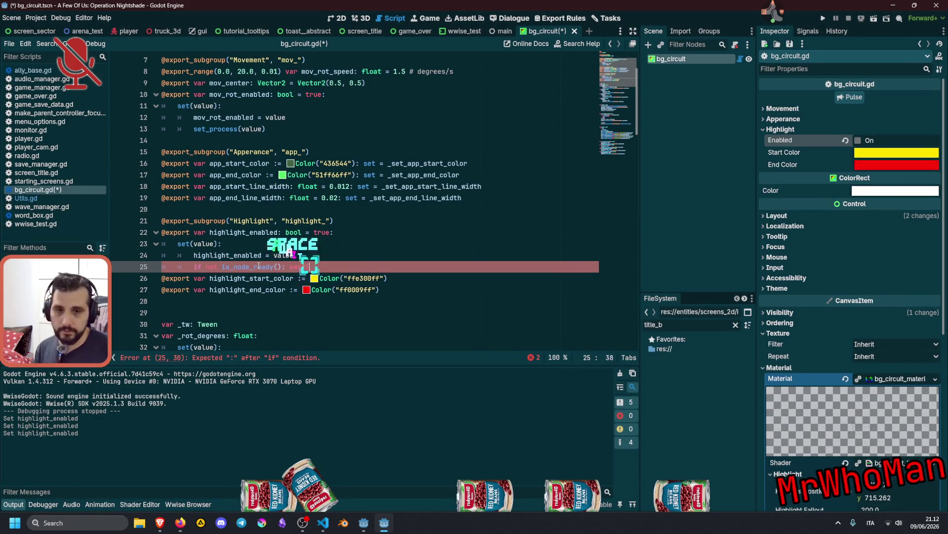
text( ready)
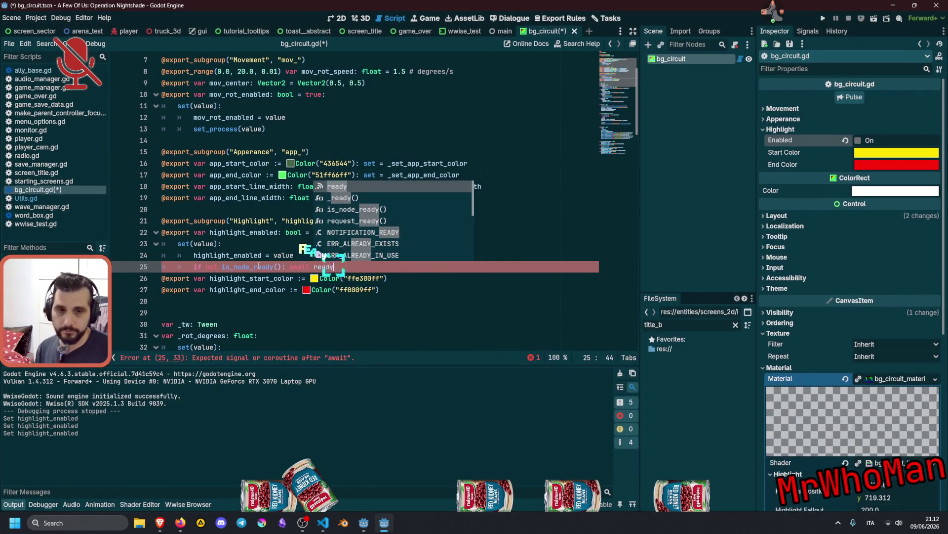
key(Return)
key(Return)
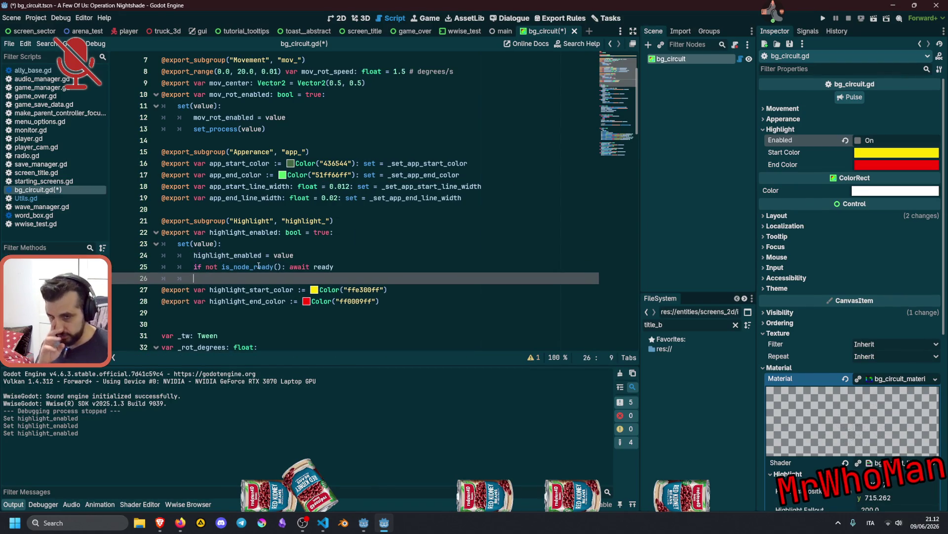
scroll(258, 266, down, 2)
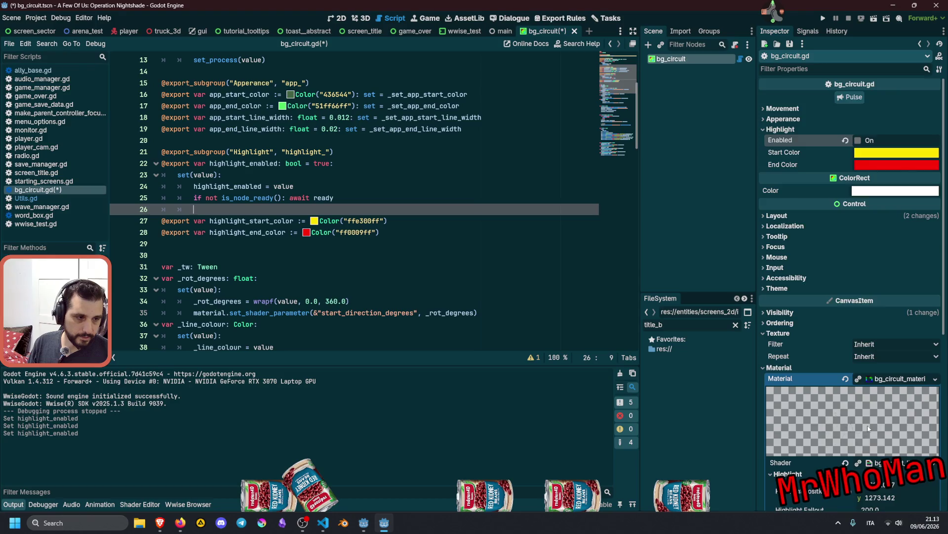
scroll(882, 386, down, 3)
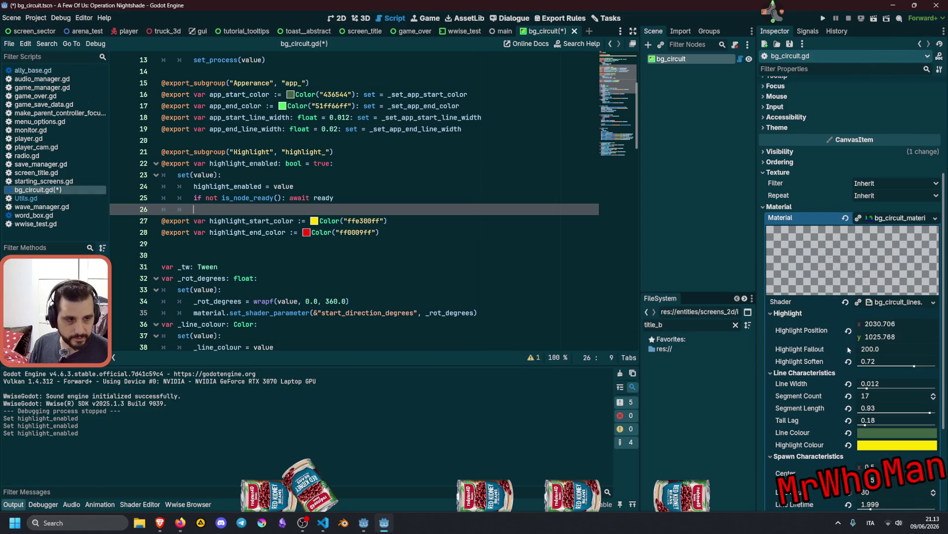
click(887, 305)
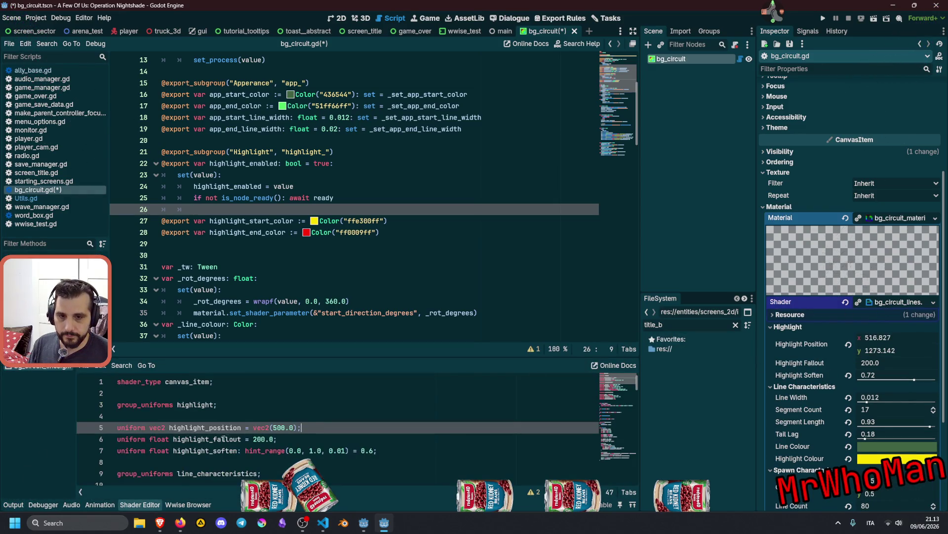
Insert 'uniform bool highlight_enabled = true;' above the circuit lines shader's highlight uniforms
click(211, 450)
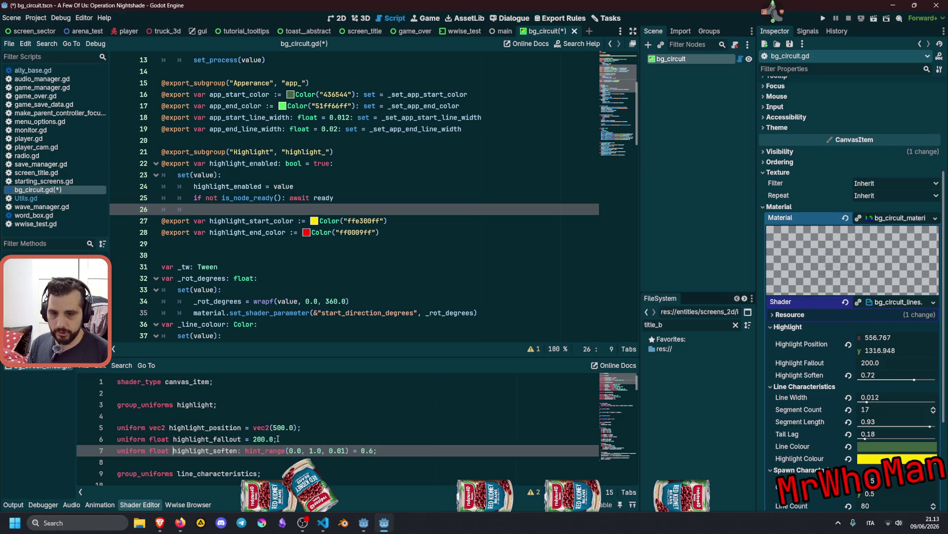
key(Up)
key(Up)
key(Up)
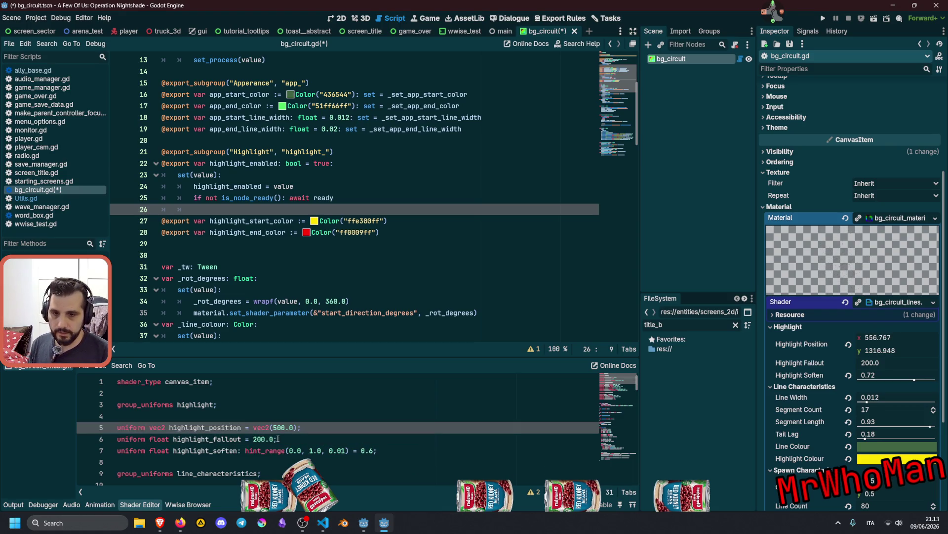
key(Return)
text(uni)
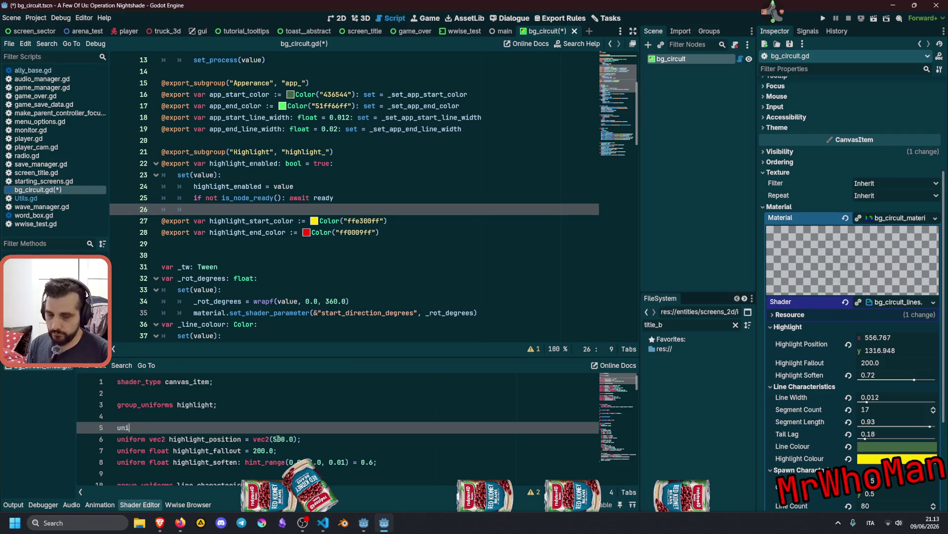
text(form )
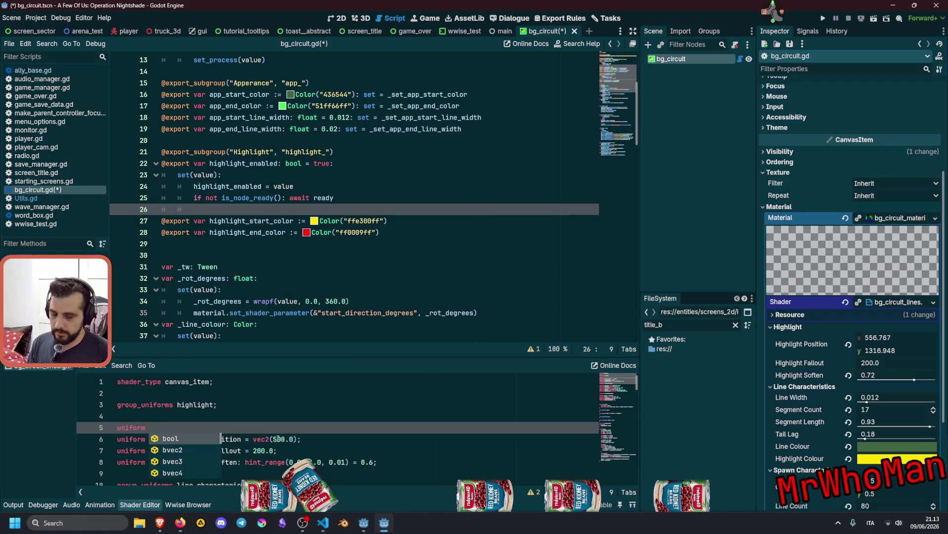
text(boo)
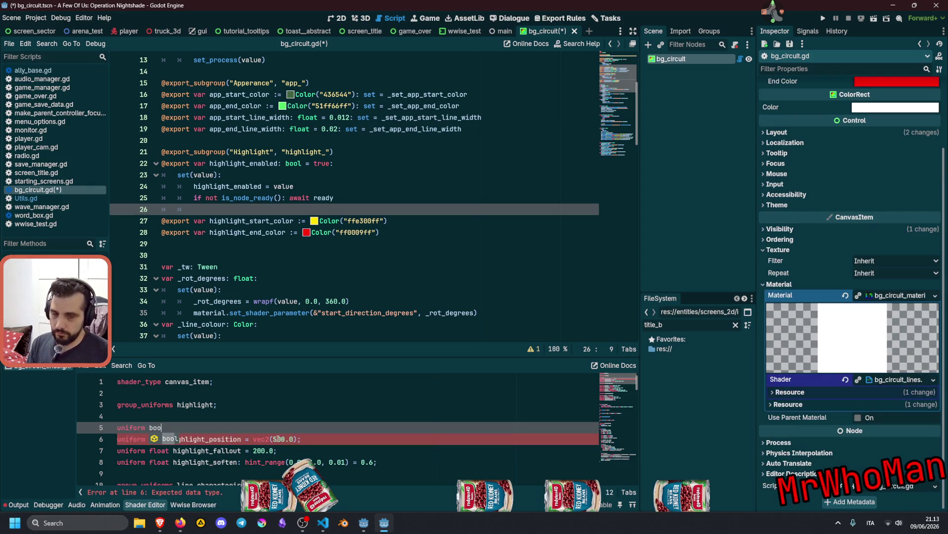
text(l highlight_soften)
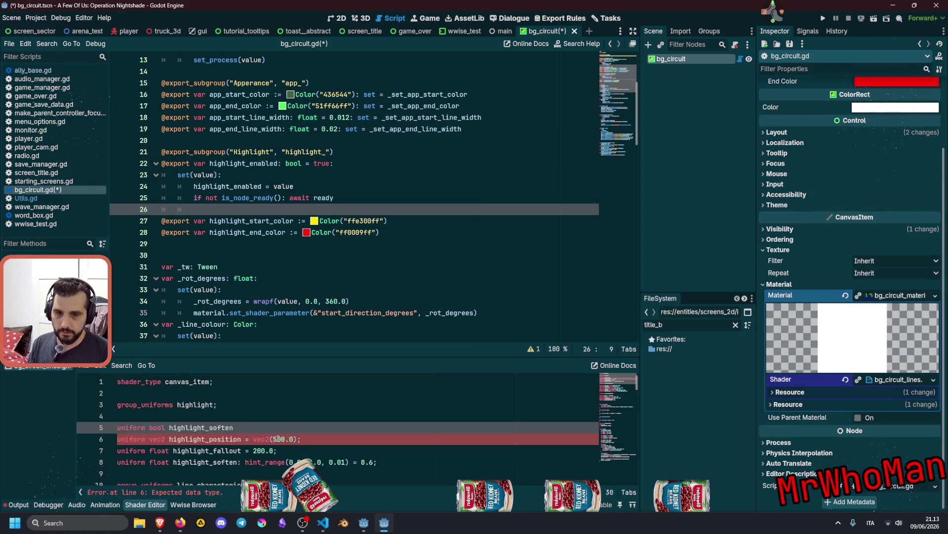
key(BackSpace)
key(BackSpace)
key(BackSpace)
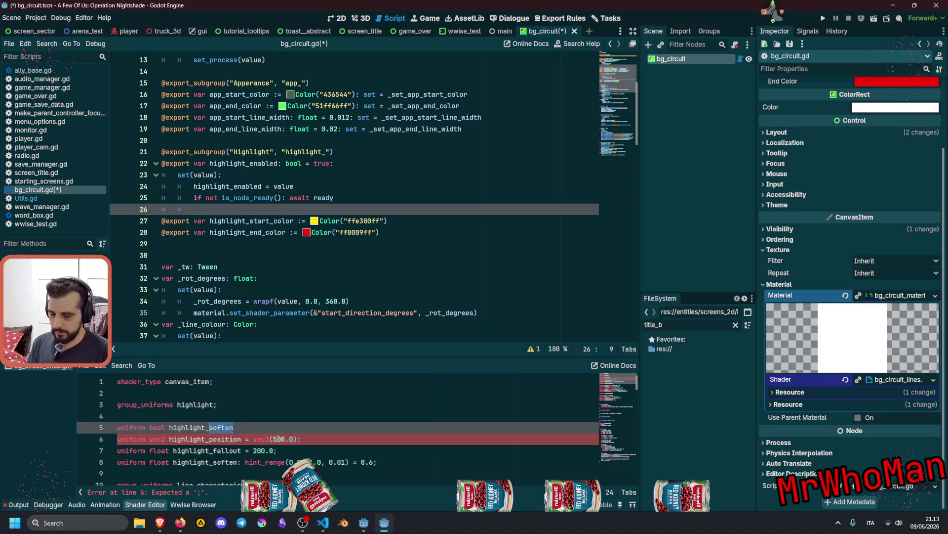
text(ed = true;)
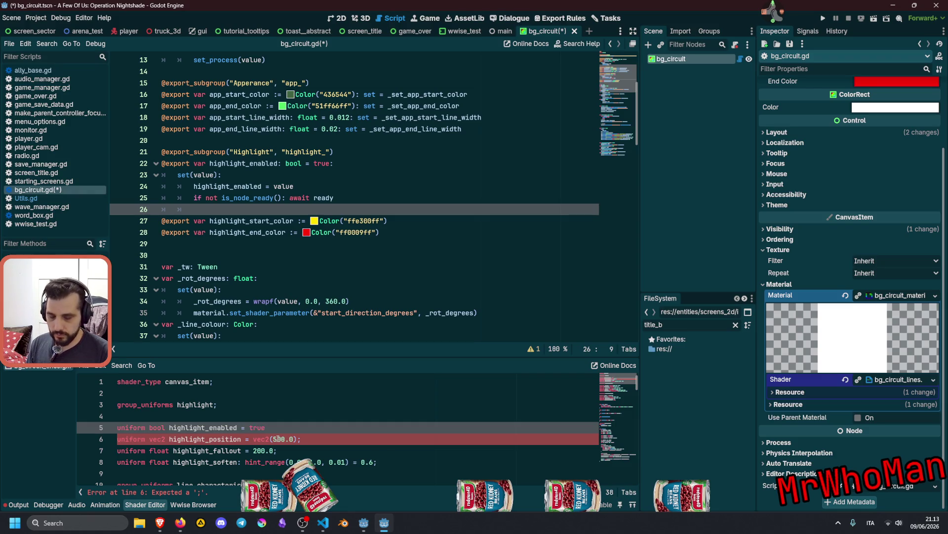
double_click(210, 426)
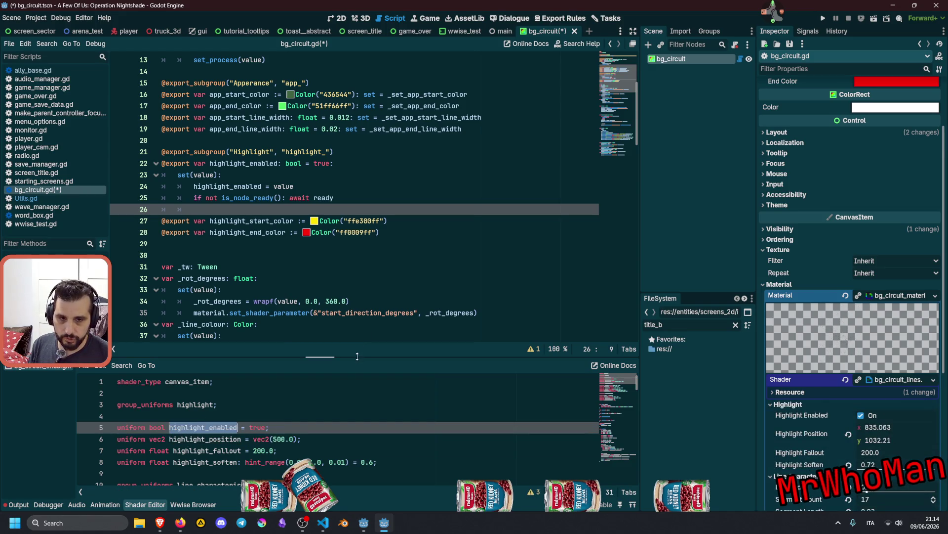
mouse_move(358, 354)
mouse_down()
mouse_move(359, 191)
mouse_move(358, 253)
mouse_up()
scroll(615, 307, down, 15)
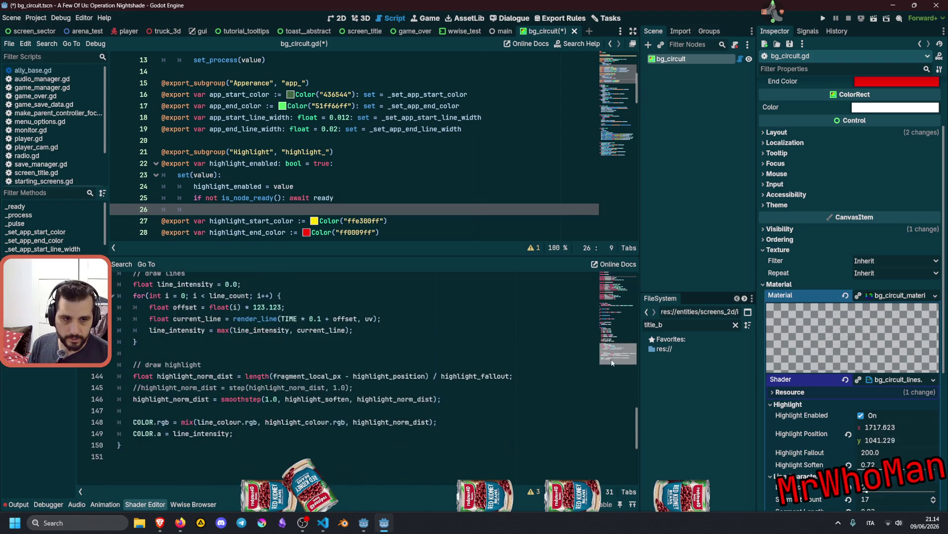
Wrap the COLOR.rgb mix line in an if (highlight_enabled) { } block
scroll(254, 370, down, 5)
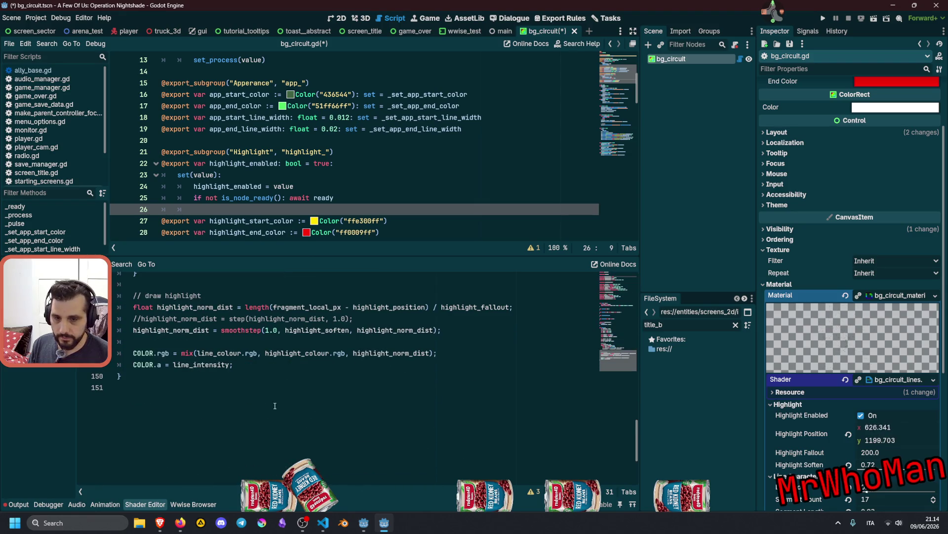
double_click(219, 353)
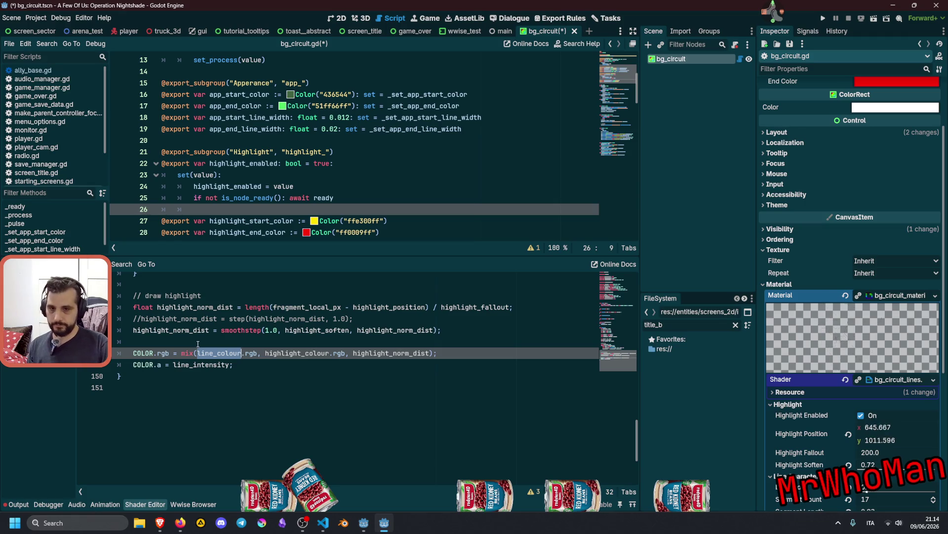
click(196, 343)
key(Return)
text(if)
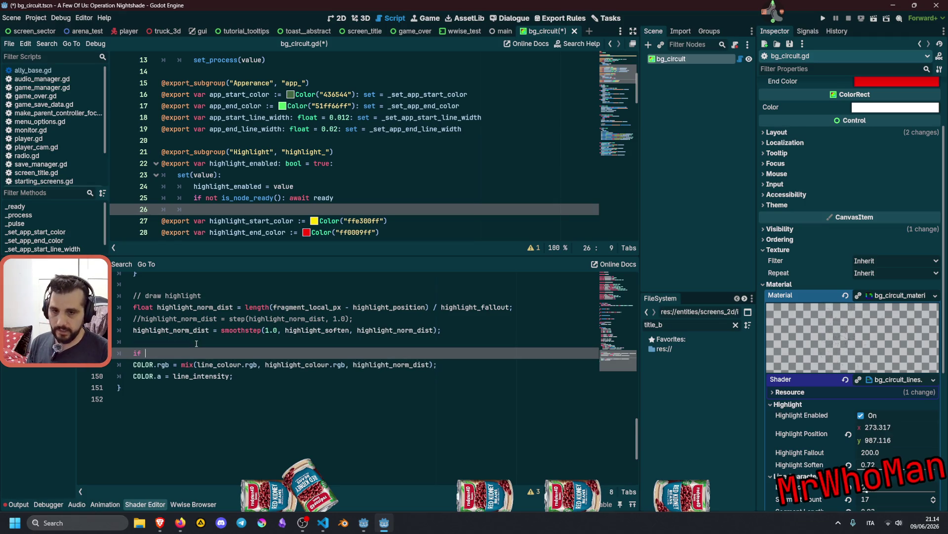
text(highlight_enabled)
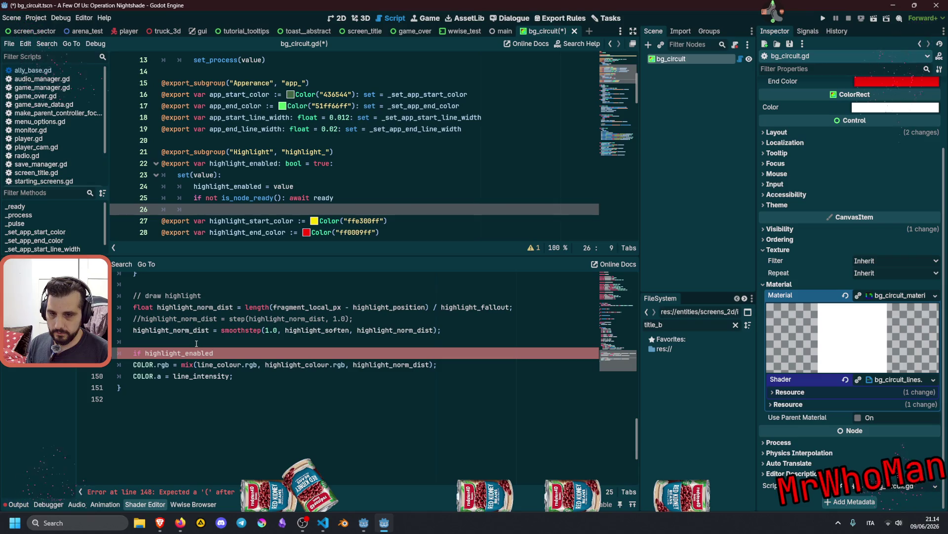
key(ctrl+shift+Left)
text(()
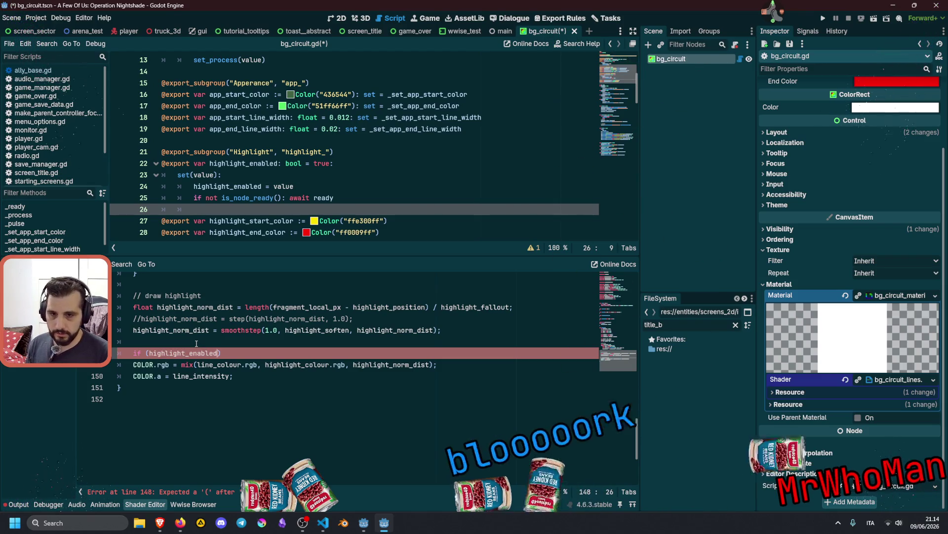
key(Down)
key(Home)
key(Tab)
key(End)
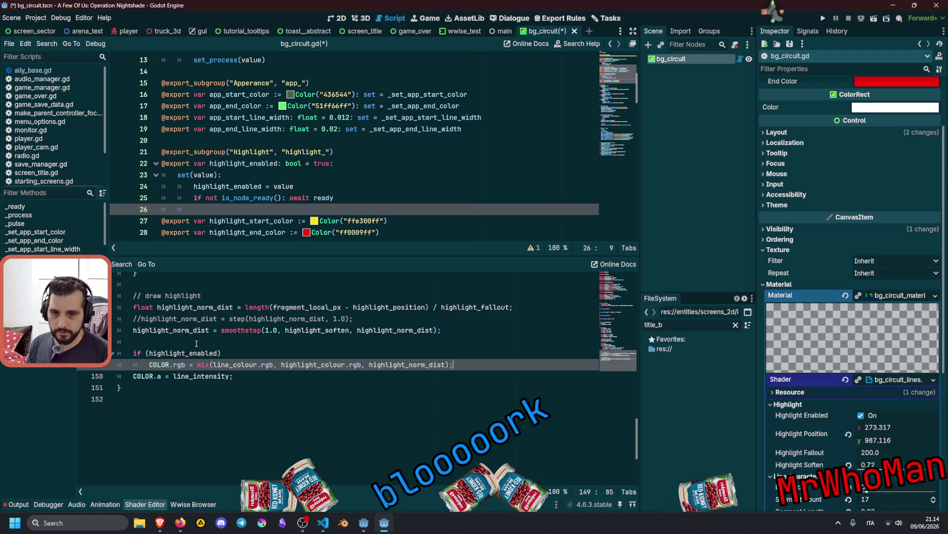
key(Up)
key(shift+Down)
key(shift+End)
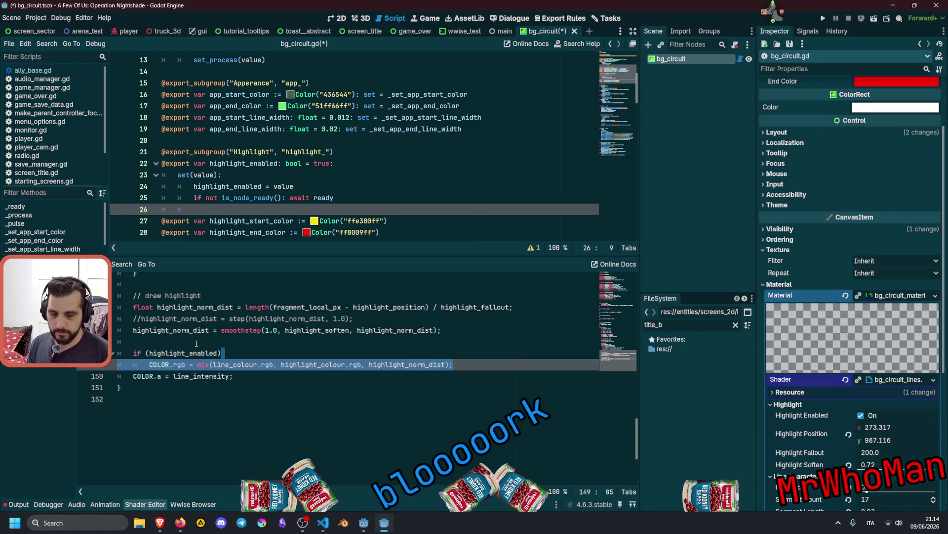
text({)
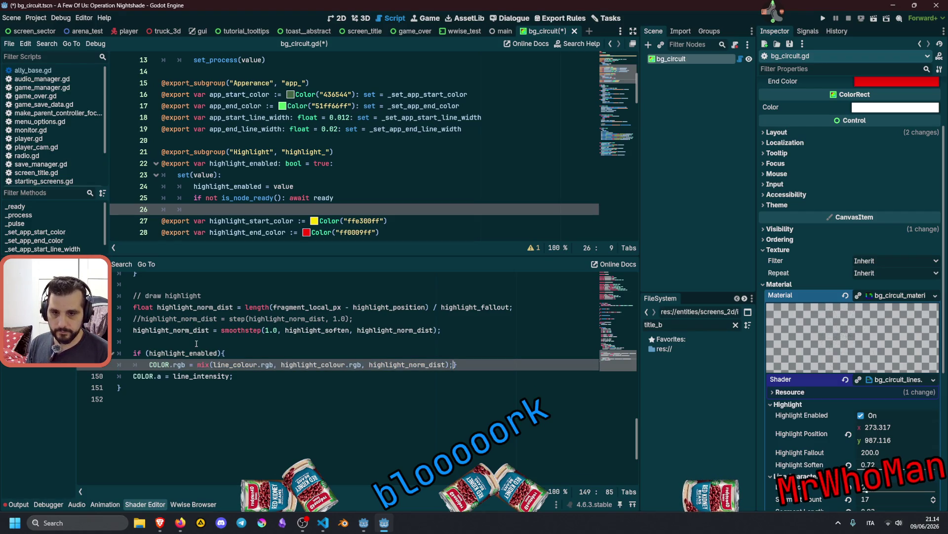
text(})
Add an indented else line after the conditional block and try bracing it
key(Return)
text(else)
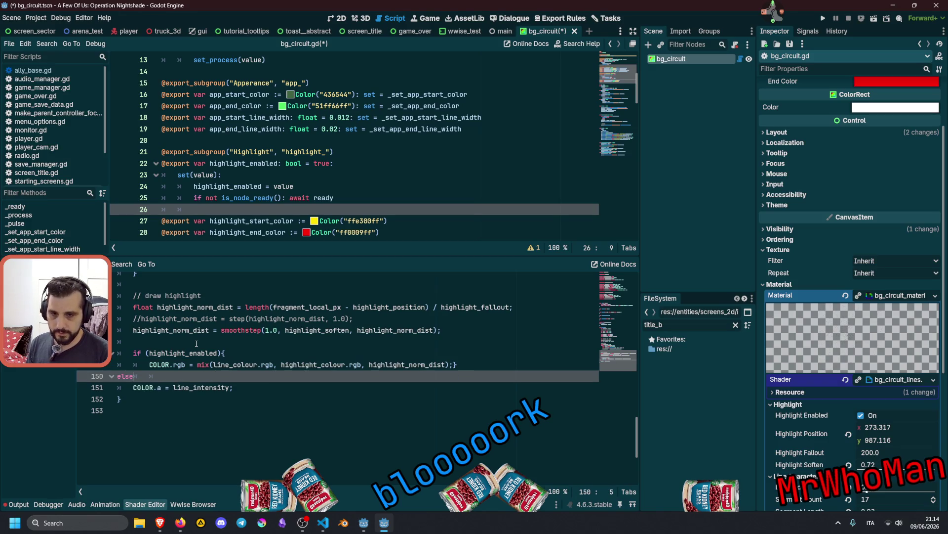
key(Home)
key(Tab)
key(End)
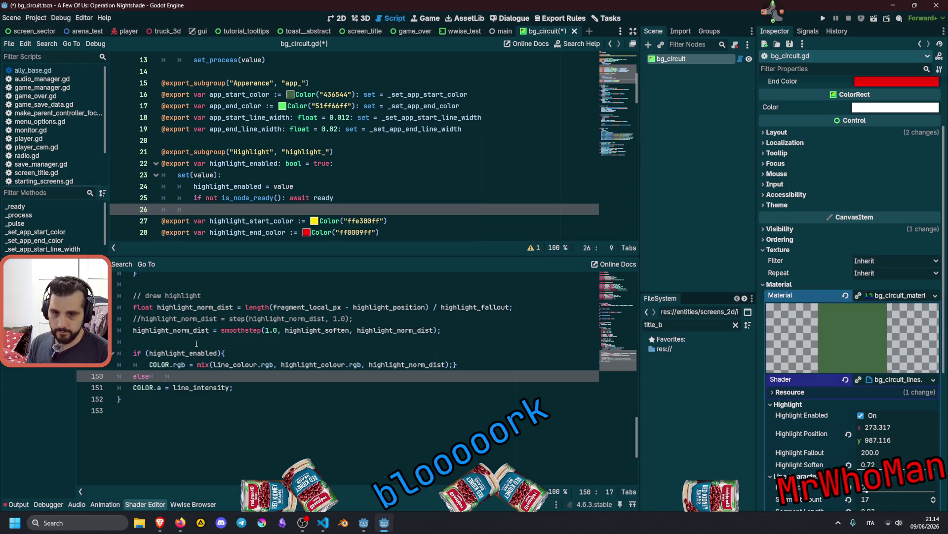
key(BackSpace)
key(BackSpace)
key(shift+Down)
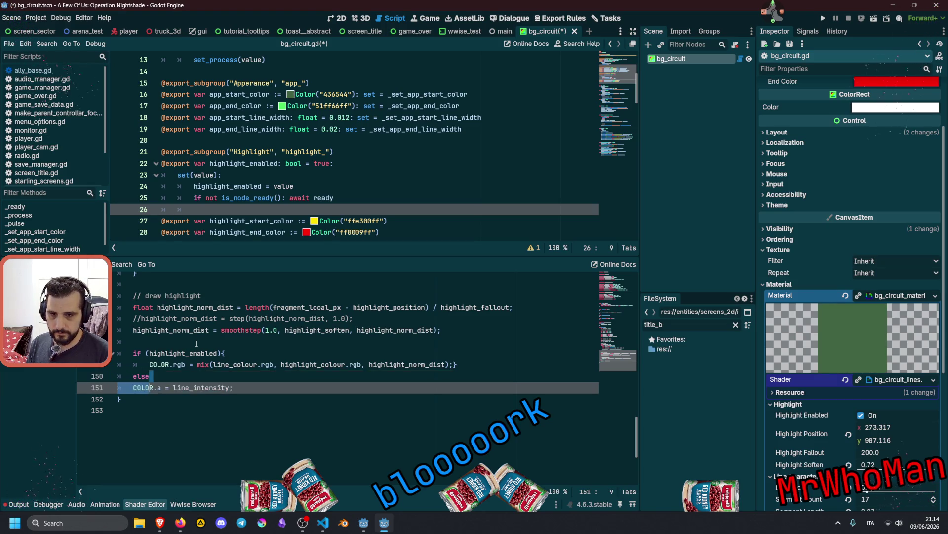
key(shift+End)
text({)
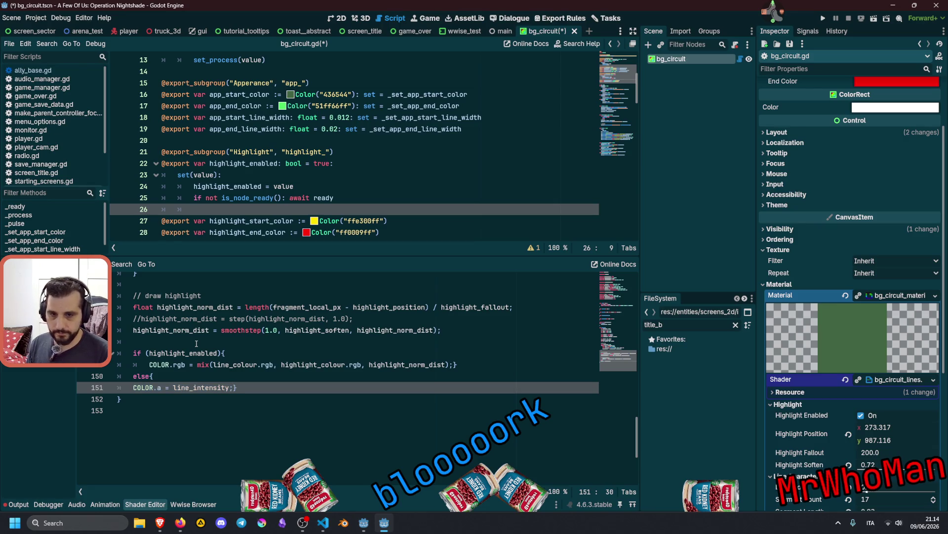
key(Up)
key(Left)
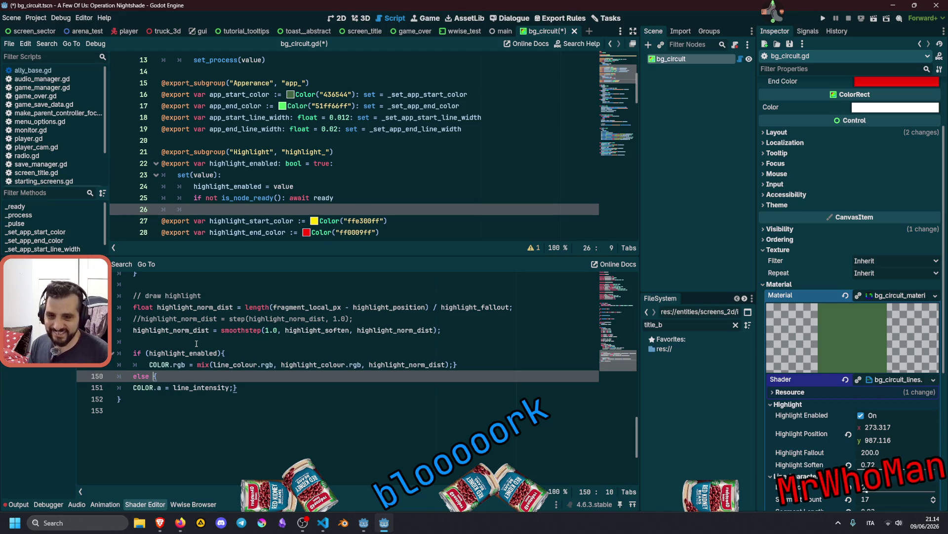
Fill the else braces with the COLOR.rgb assignment, removing mix( to use plain line_colour
key(ctrl+z)
key(ctrl+z)
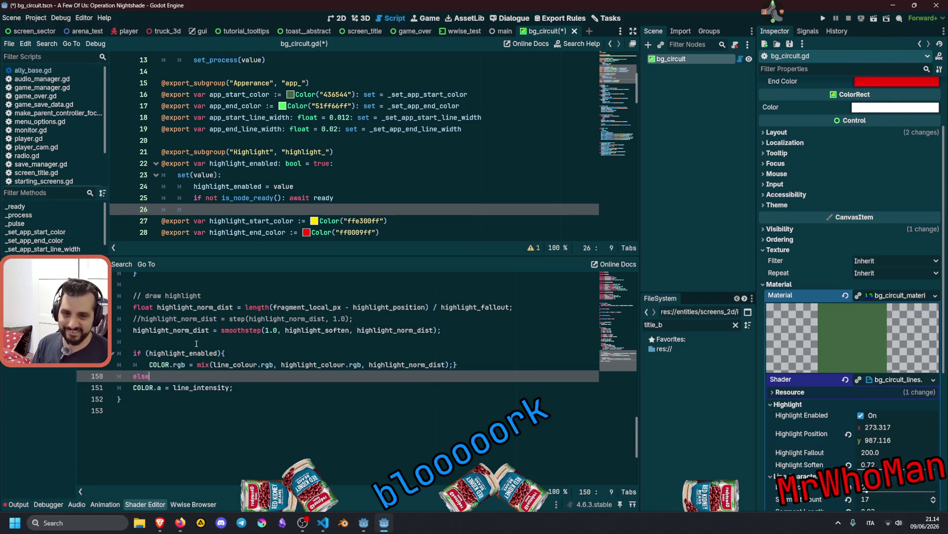
key(Up)
key(Up)
key(Home)
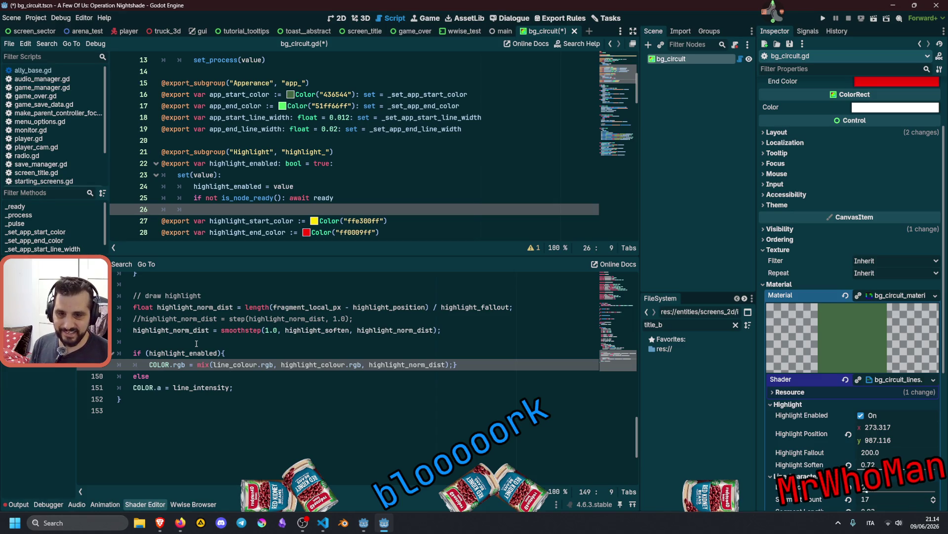
key(ctrl+shift+Right)
key(ctrl+shift+Right)
key(ctrl+shift+Right)
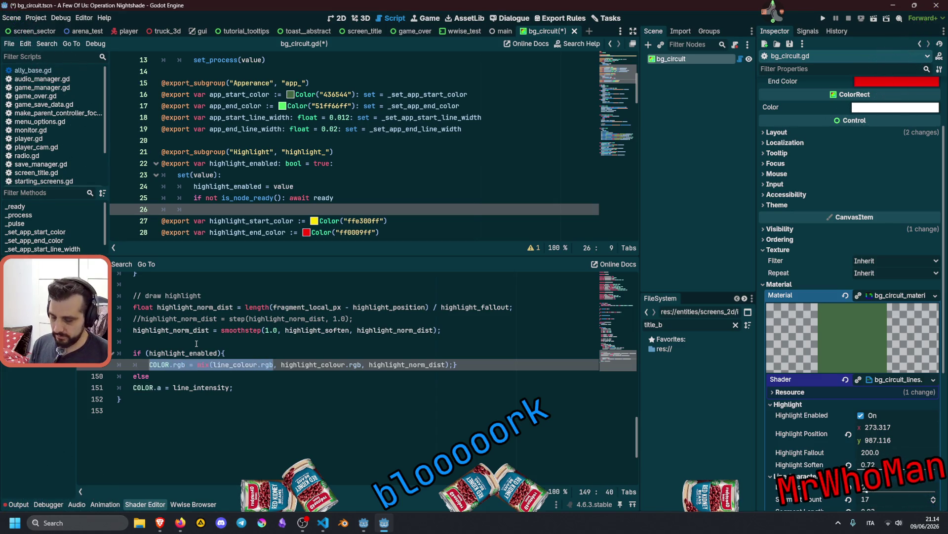
key(Down)
text({)
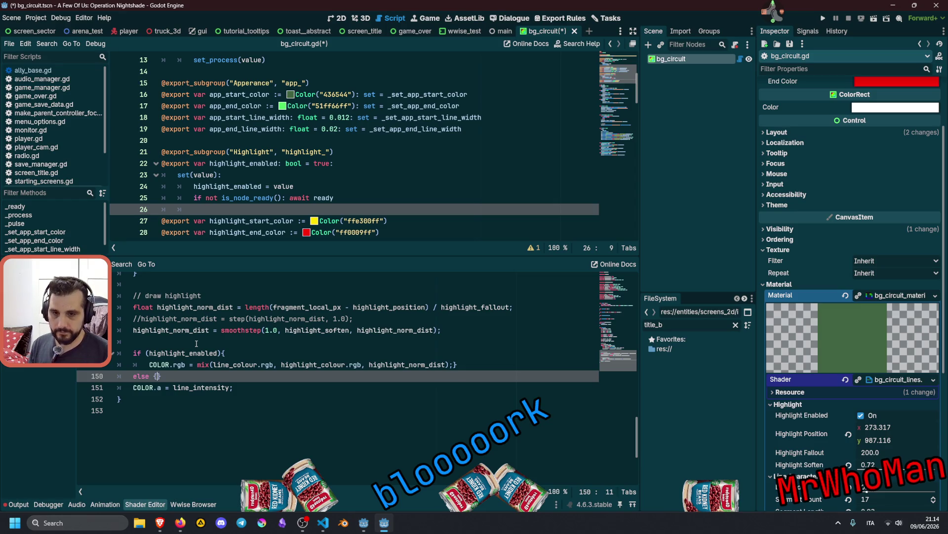
key(Return)
text(COLOR.rgb = mix(line_colour.rgb)
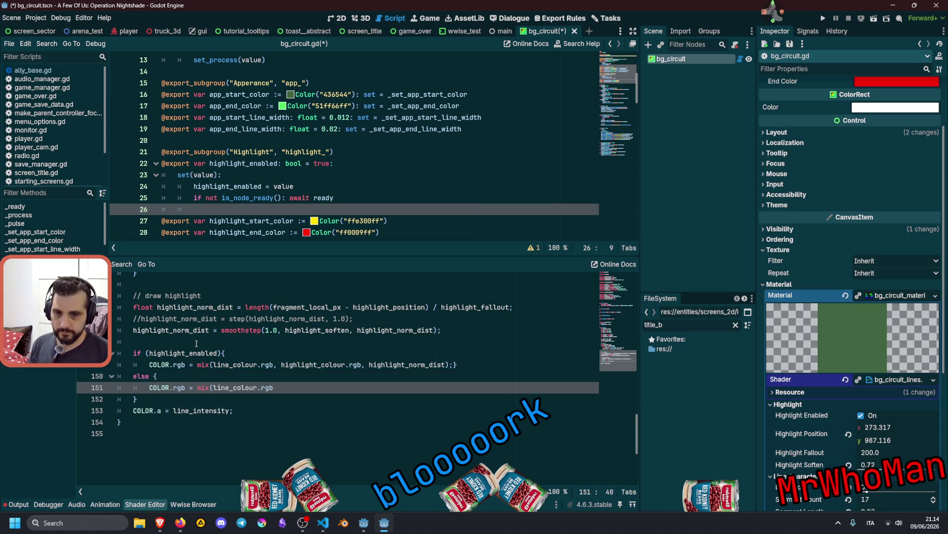
key(ctrl+Left)
key(ctrl+Left)
key(ctrl+Left)
key(BackSpace)
key(BackSpace)
key(BackSpace)
key(End)
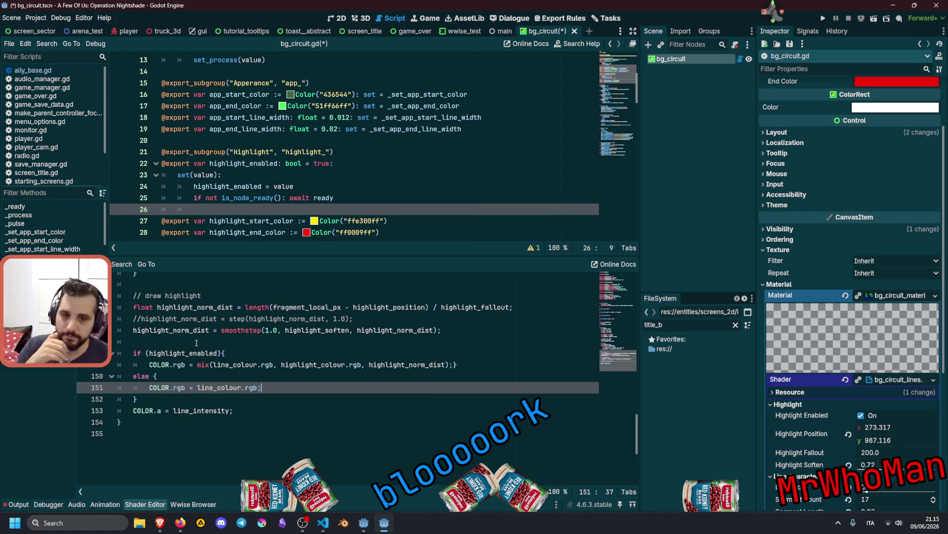
Finish the else line as COLOR.rgb = line_colour.rgb;, save, and enlarge the script editor
click(250, 365)
key(ctrl+s)
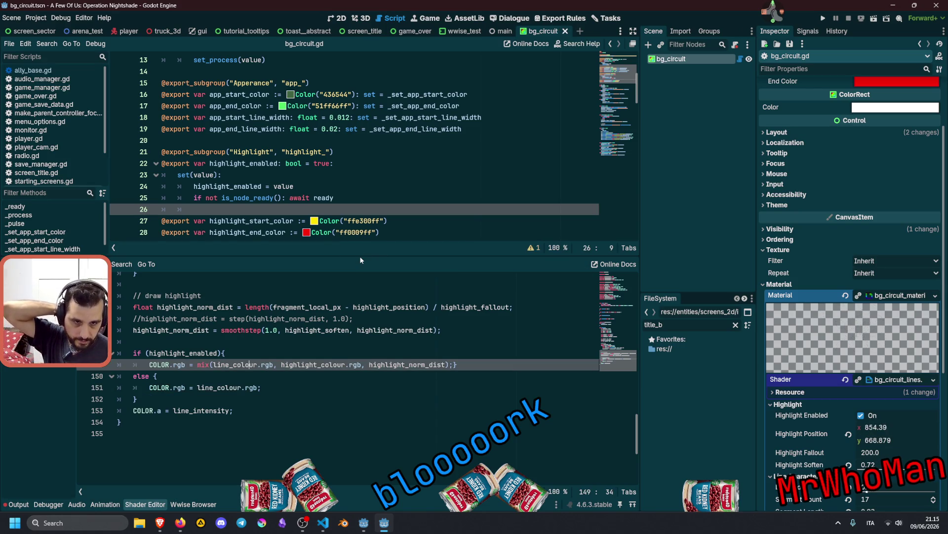
drag(357, 255, 357, 357)
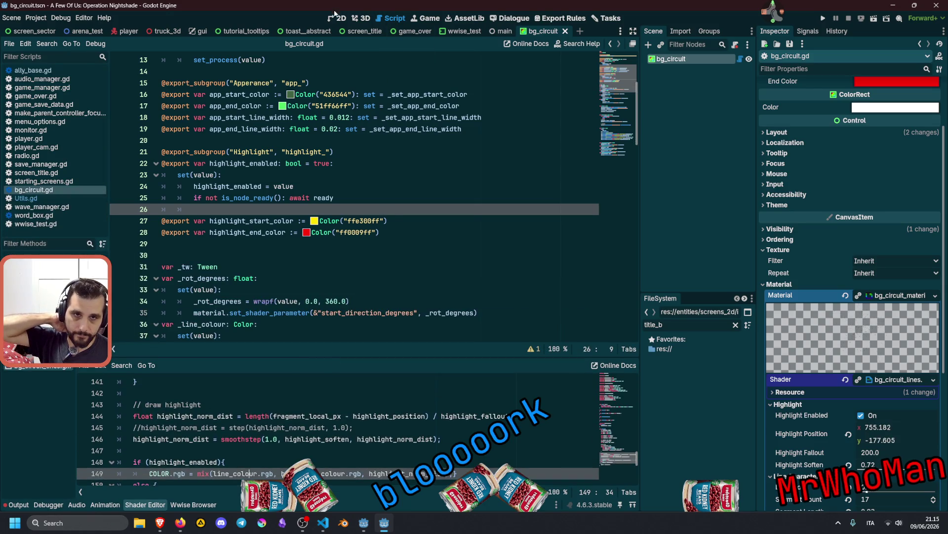
In the 2D view, switch Highlight Enabled off and back on, then reopen bg_circuit.gd
click(334, 16)
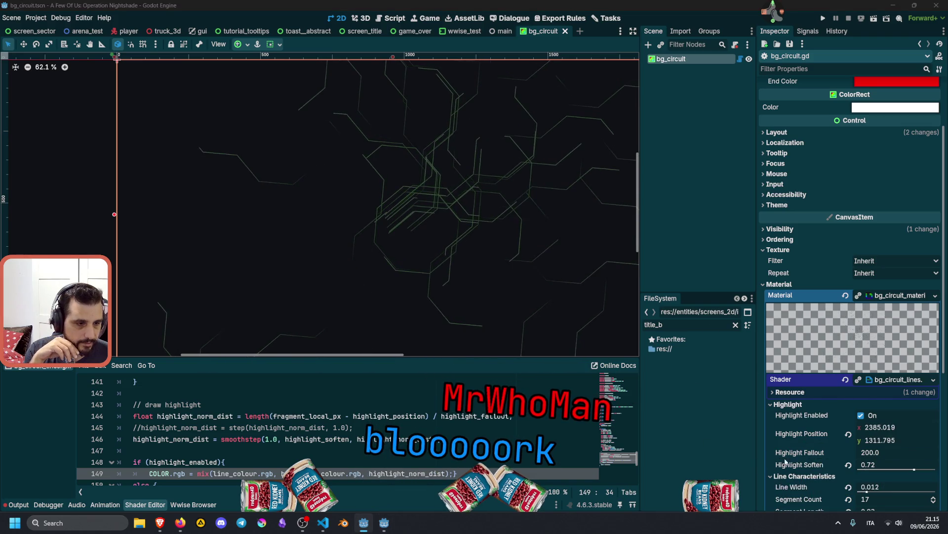
scroll(800, 457, down, 5)
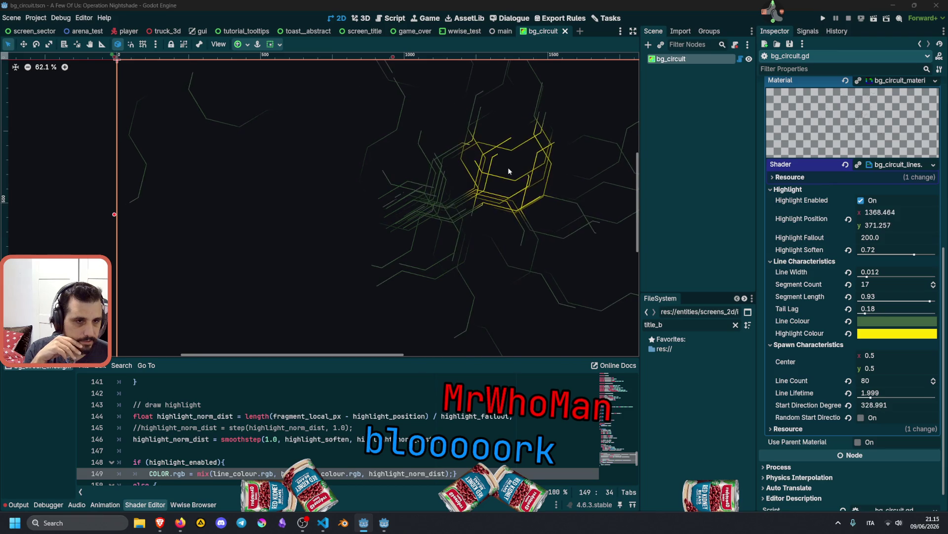
scroll(452, 211, down, 1)
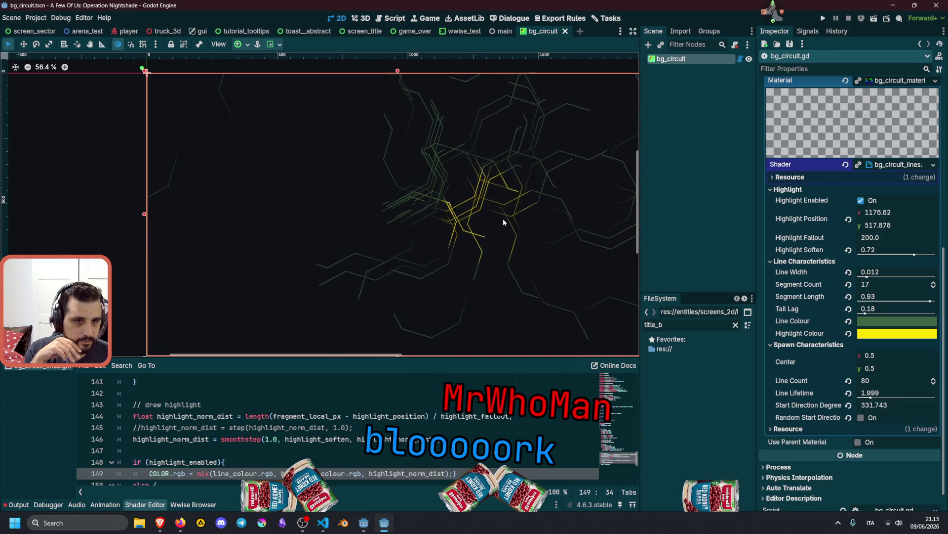
drag(503, 218, 440, 209)
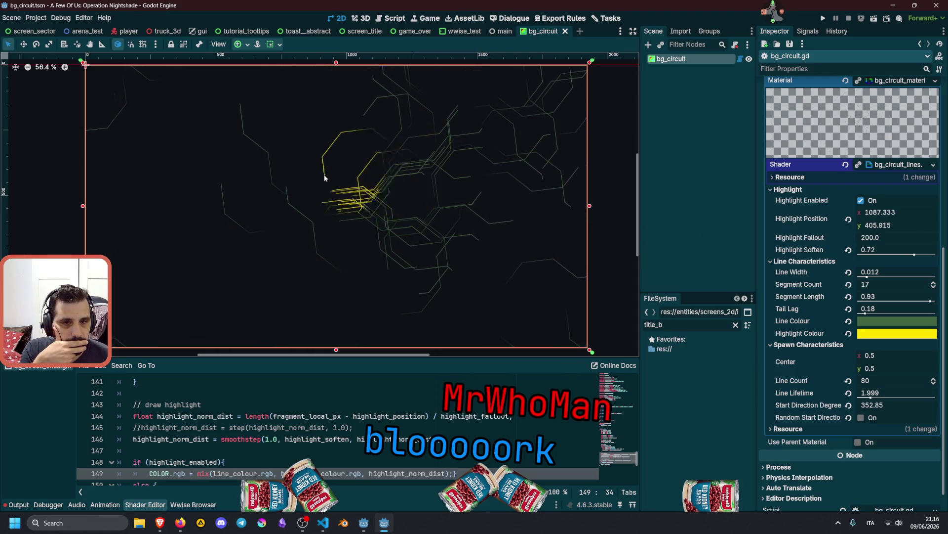
click(861, 200)
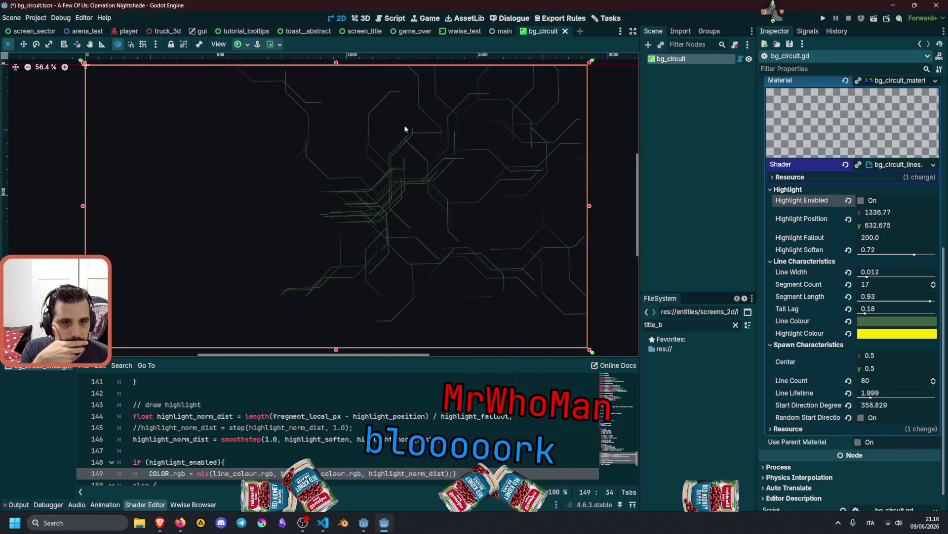
click(861, 201)
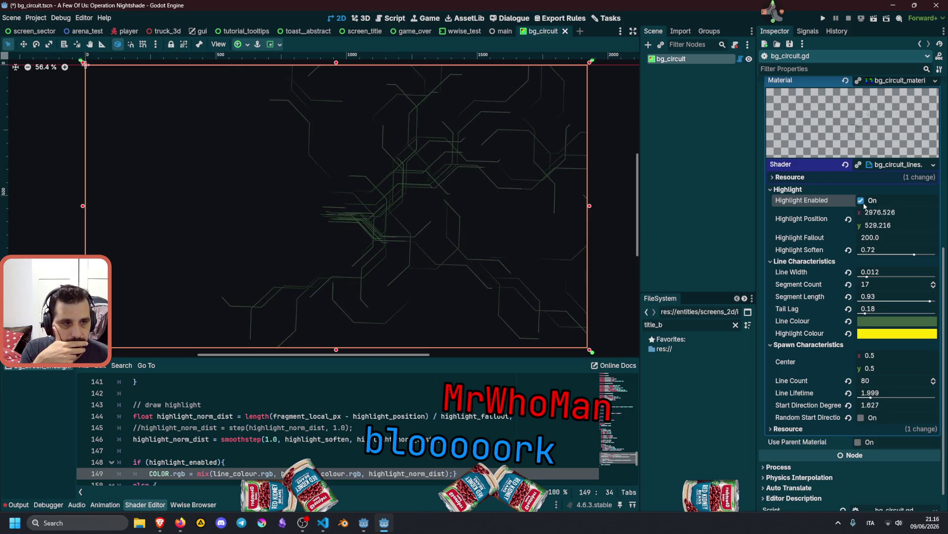
click(740, 59)
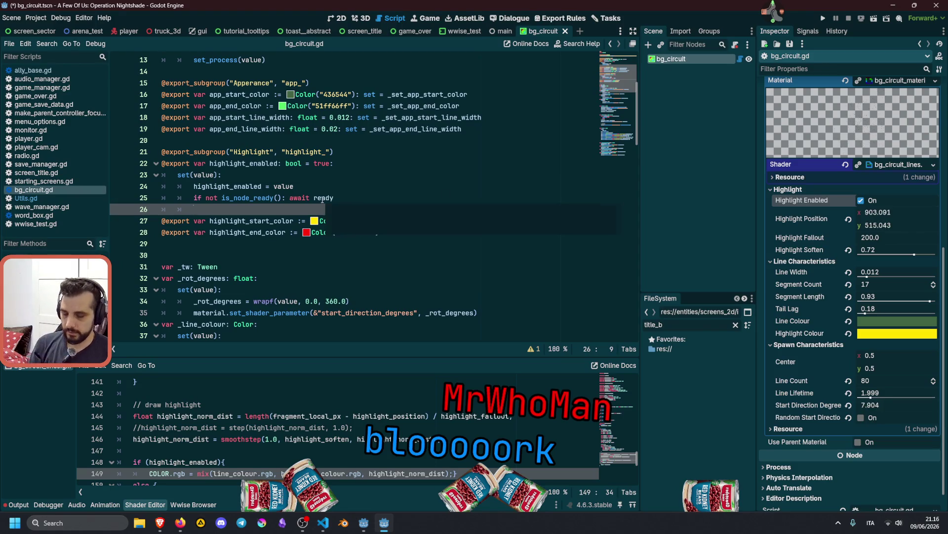
Autocomplete 'material' in the highlight_enabled setter and review how other setters update the material
text(materi)
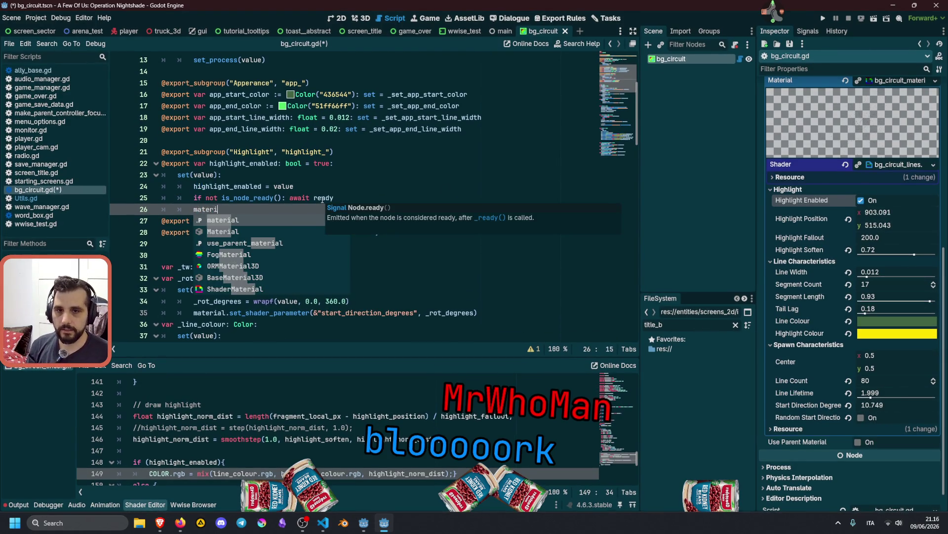
key(Return)
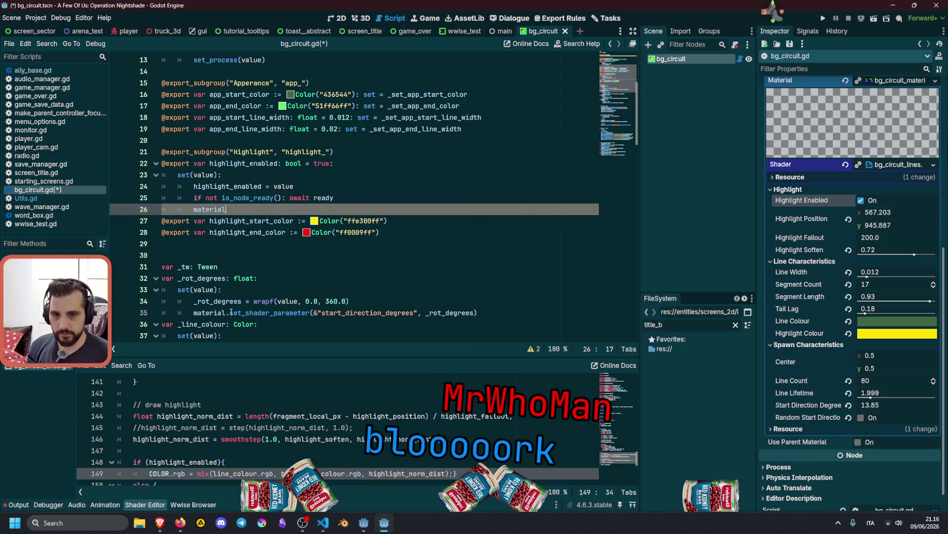
click(231, 312)
scroll(252, 265, down, 5)
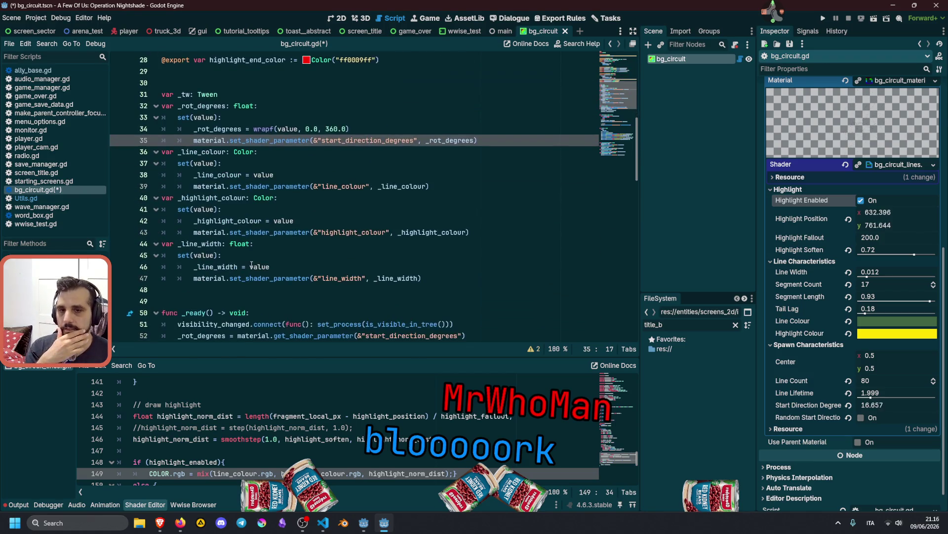
Start a new variable declaration for the highlight enabled state below the setters
click(271, 197)
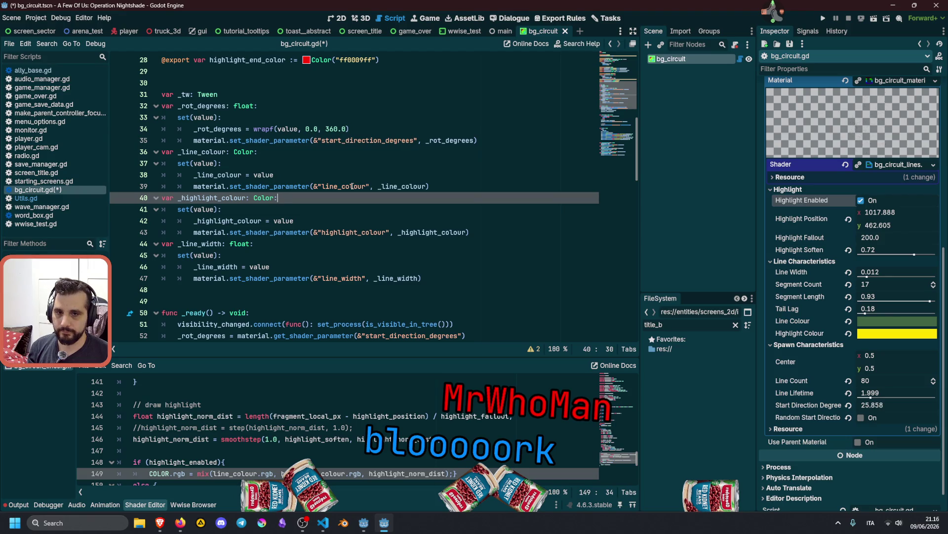
key(Down)
key(Down)
key(Down)
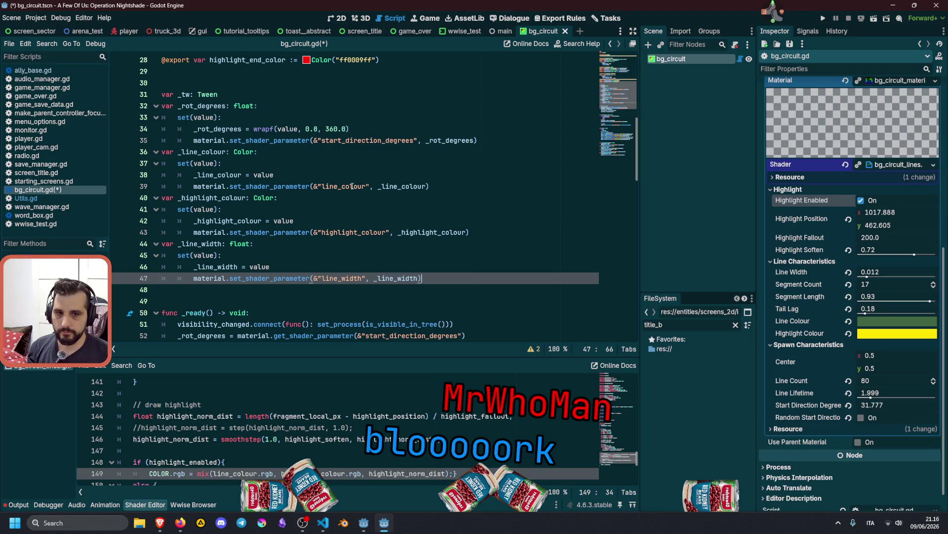
key(shift+Up)
key(shift+Up)
key(shift+Up)
key(Down)
key(Down)
key(Down)
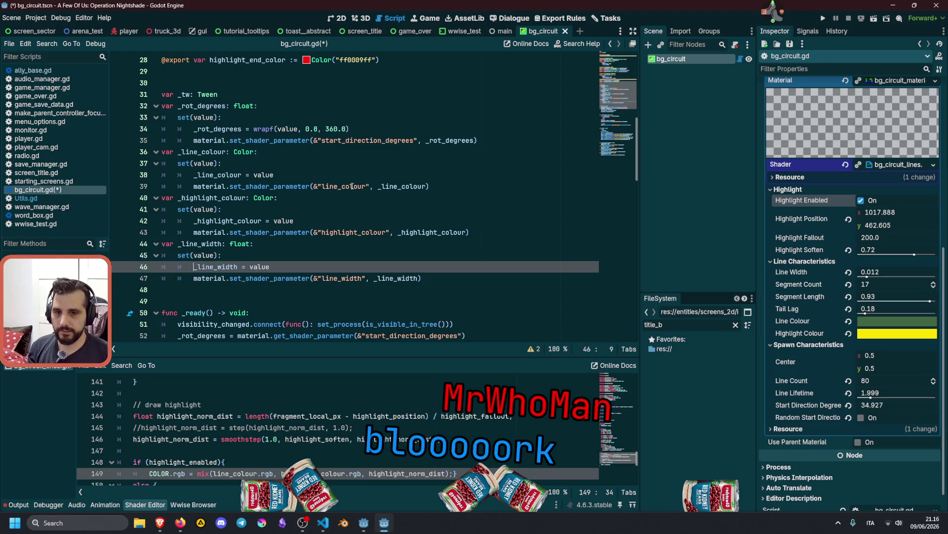
key(Return)
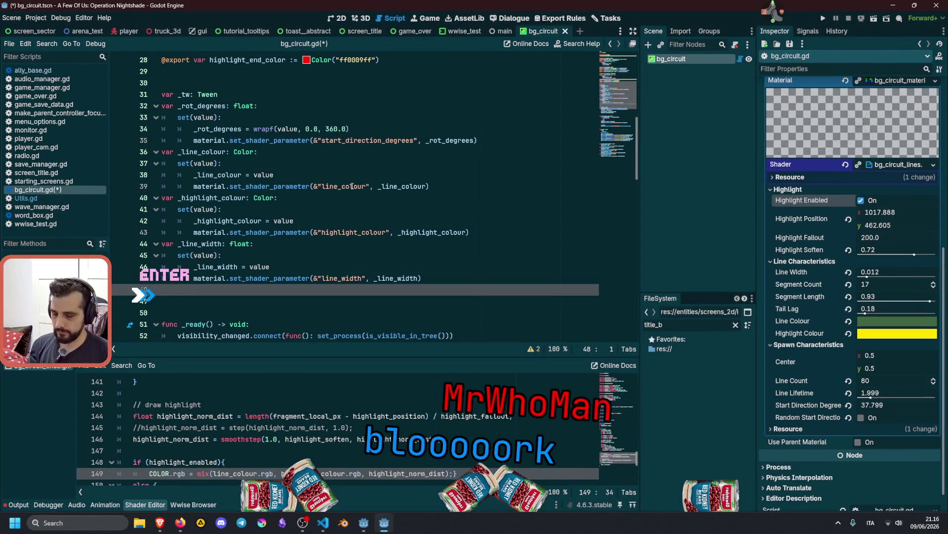
text(var _hig)
text(hl)
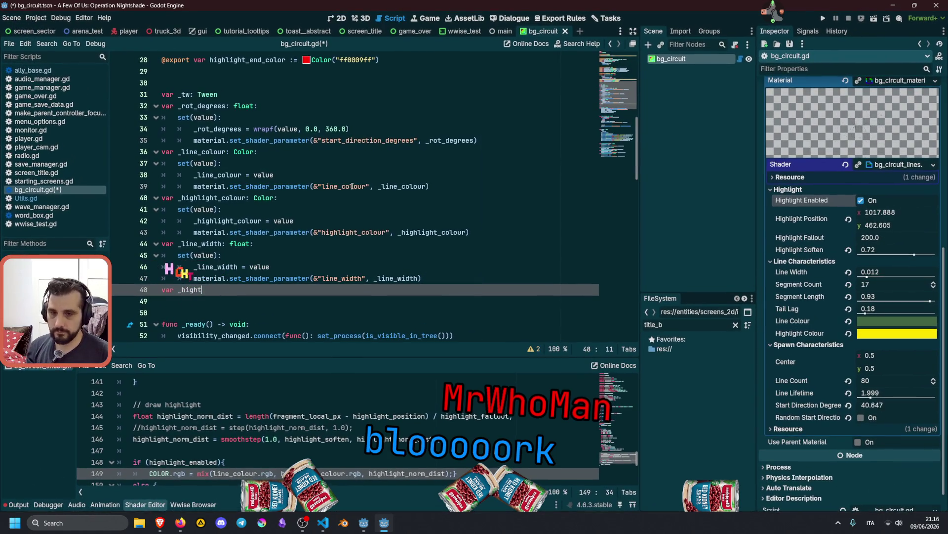
key(BackSpace)
text(light_end)
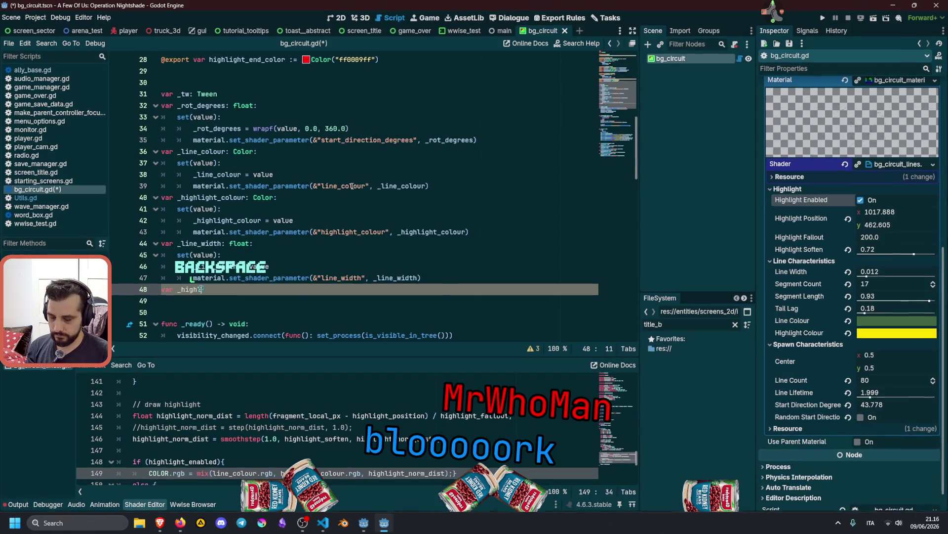
key(BackSpace)
key(BackSpace)
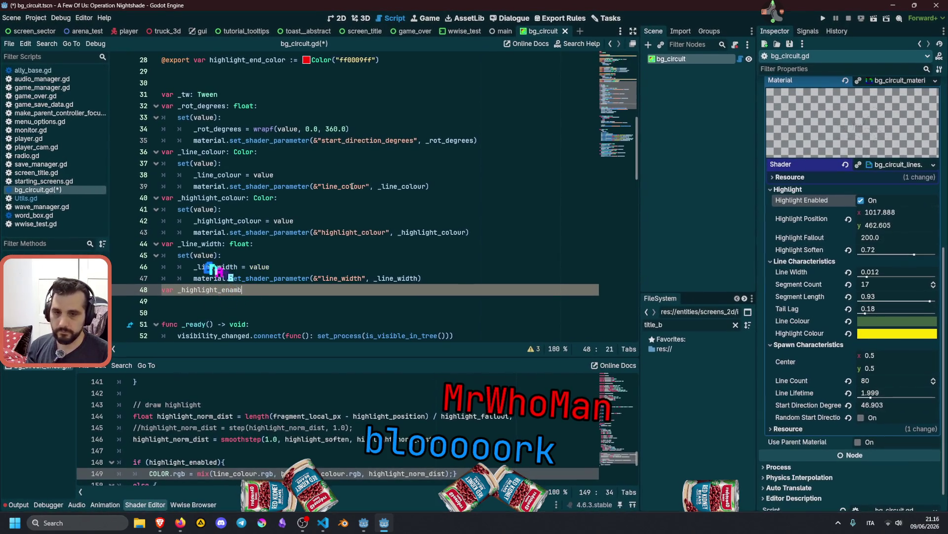
text(nabled)
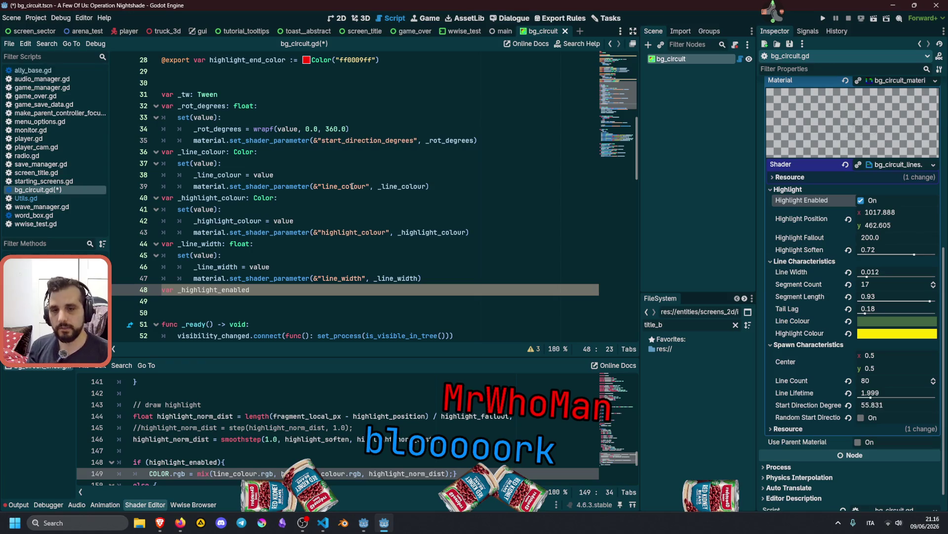
Select the material and ready-check lines, then clear and hide the Output log
scroll(260, 174, up, 4)
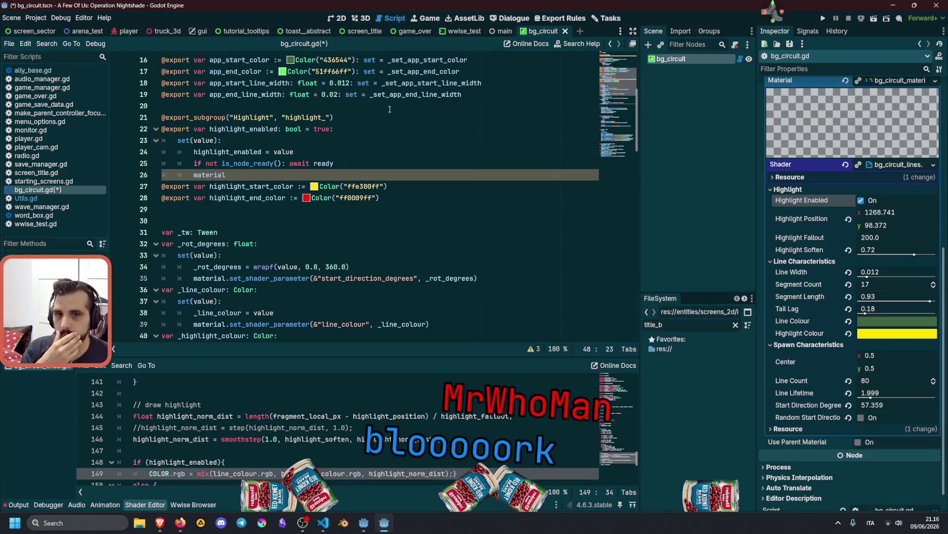
click(259, 175)
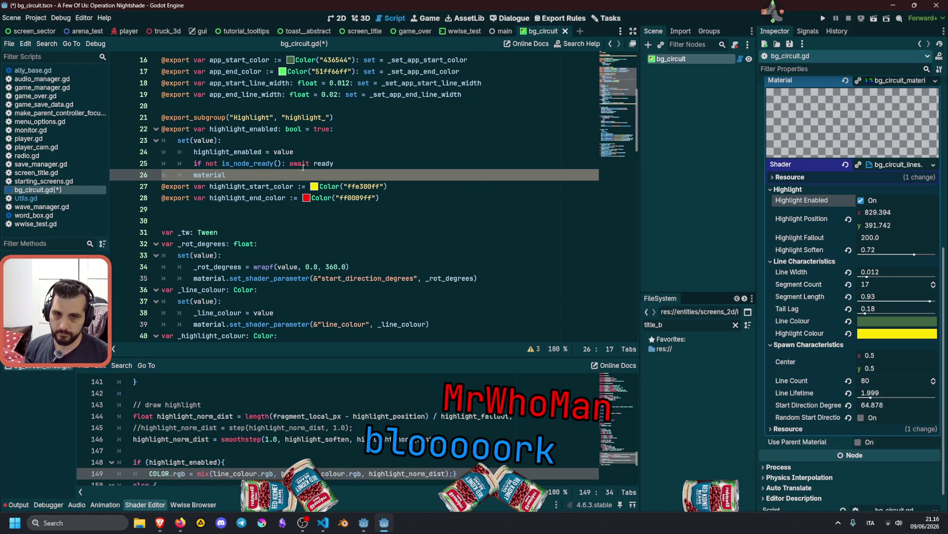
key(ctrl+shift+Left)
key(shift+Up)
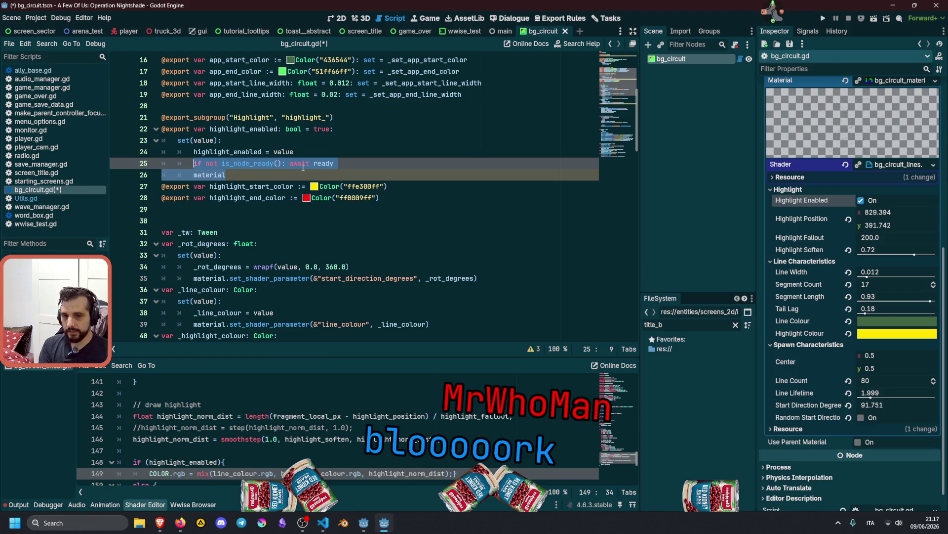
click(19, 504)
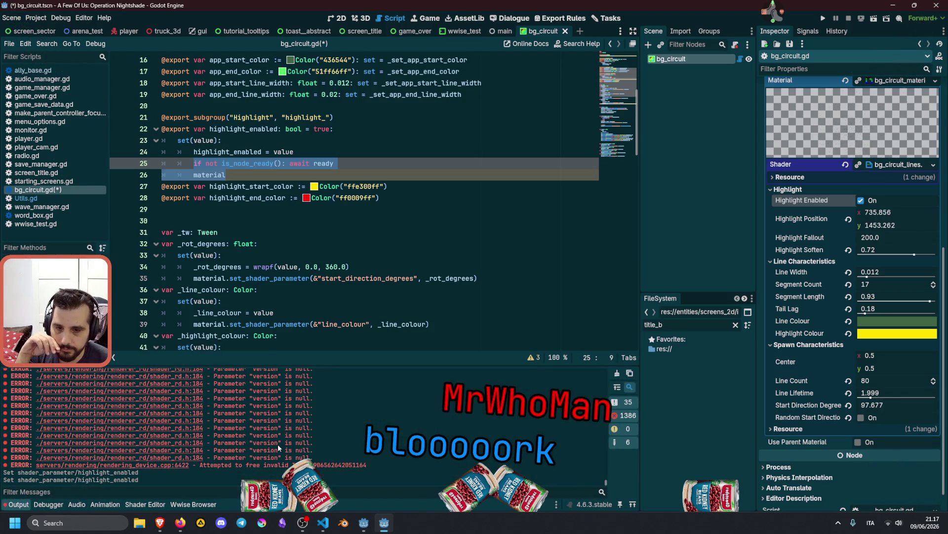
click(617, 373)
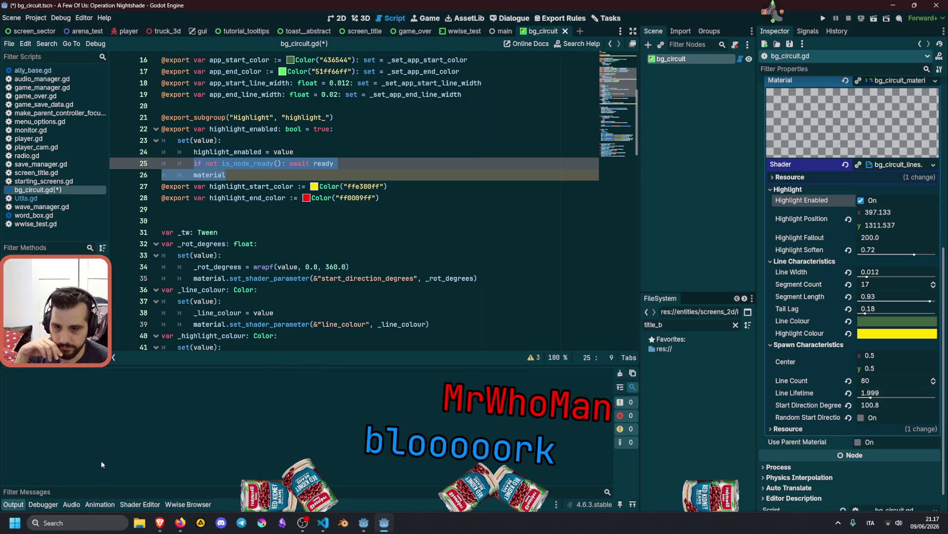
key(ctrl+j)
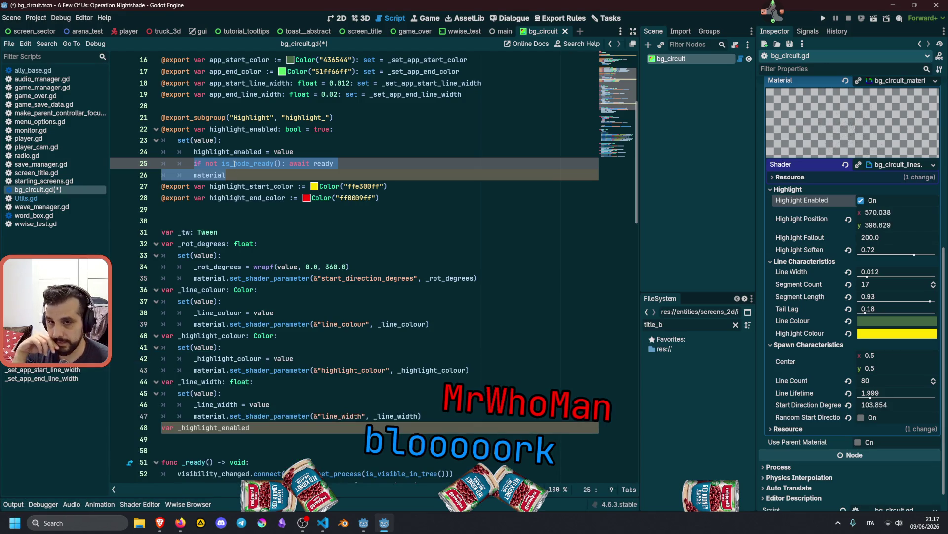
Delete the 'if not is_node_ready(): await ready' line from the highlight_enabled setter
click(234, 163)
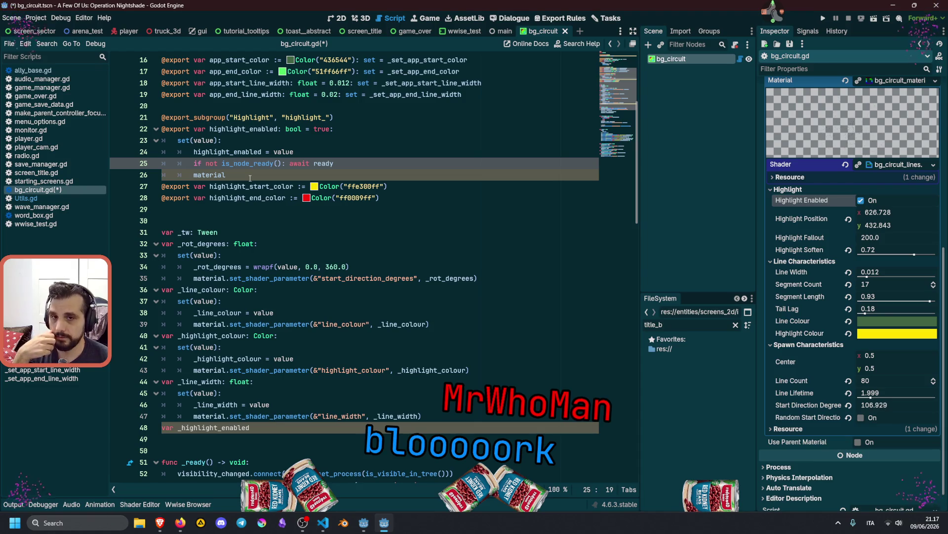
scroll(250, 178, up, 1)
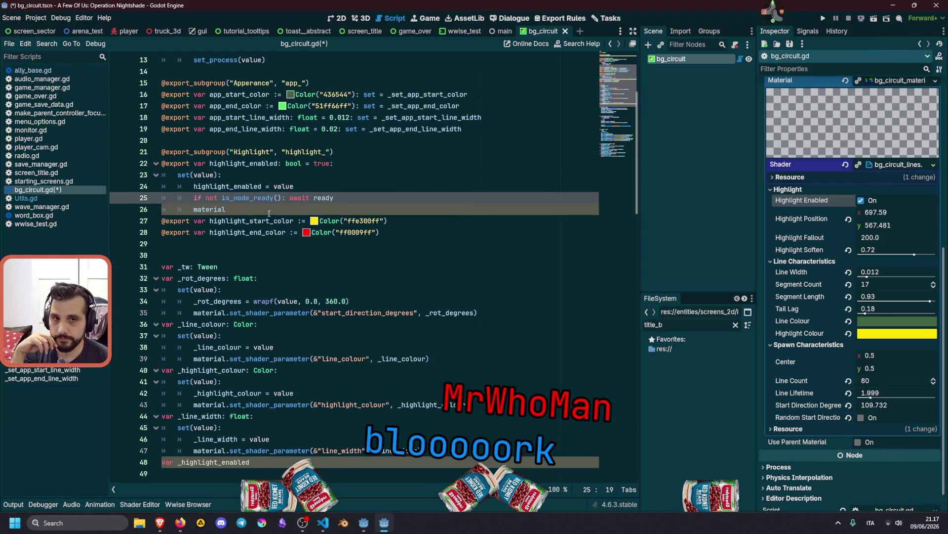
drag(404, 94, 410, 125)
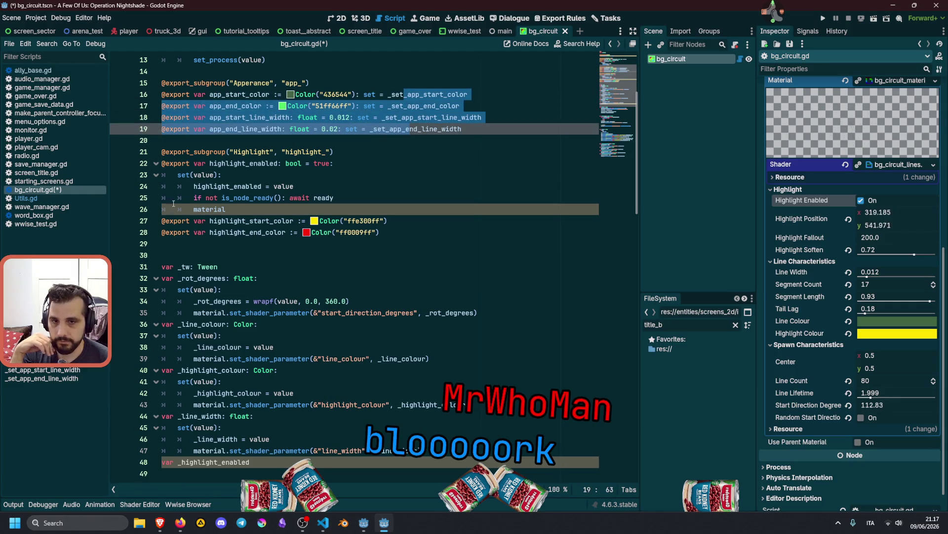
click(193, 197)
key(shift+End)
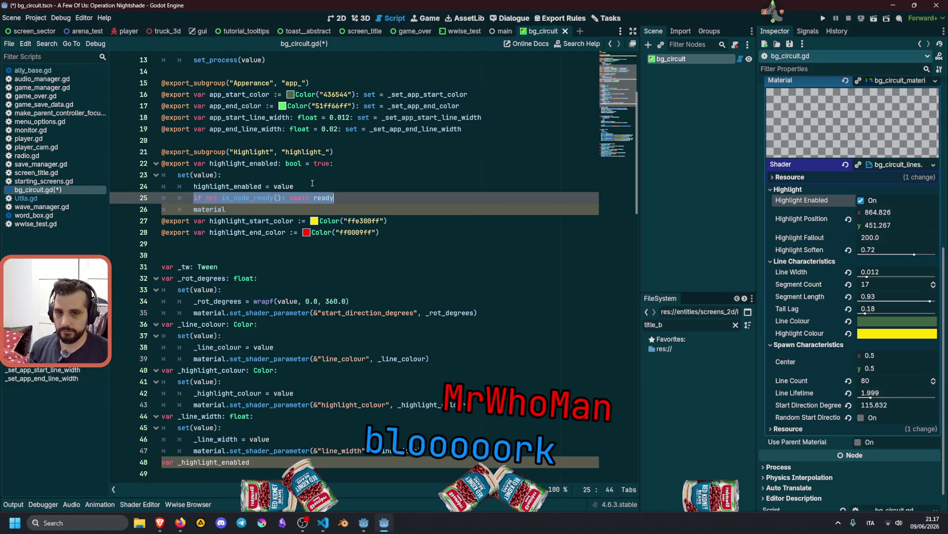
key(BackSpace)
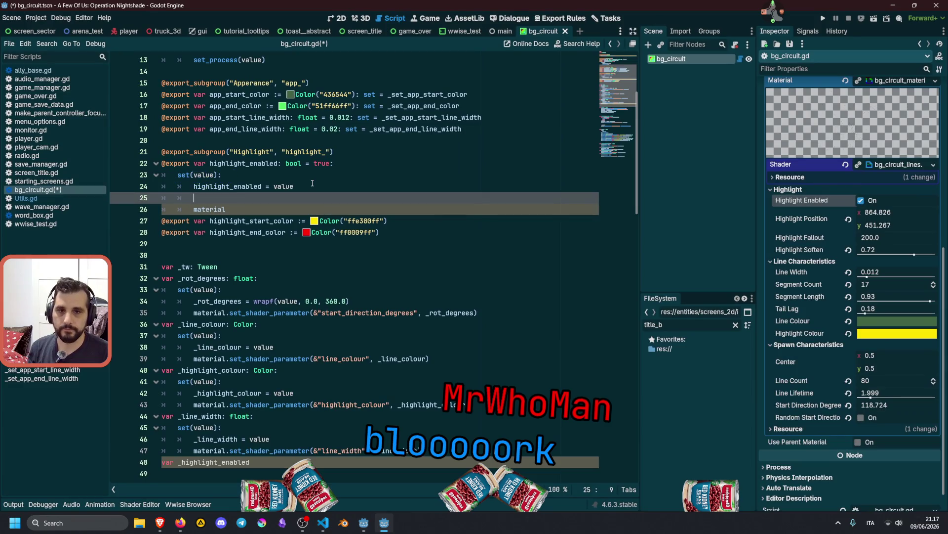
key(shift+Home)
key(BackSpace)
key(BackSpace)
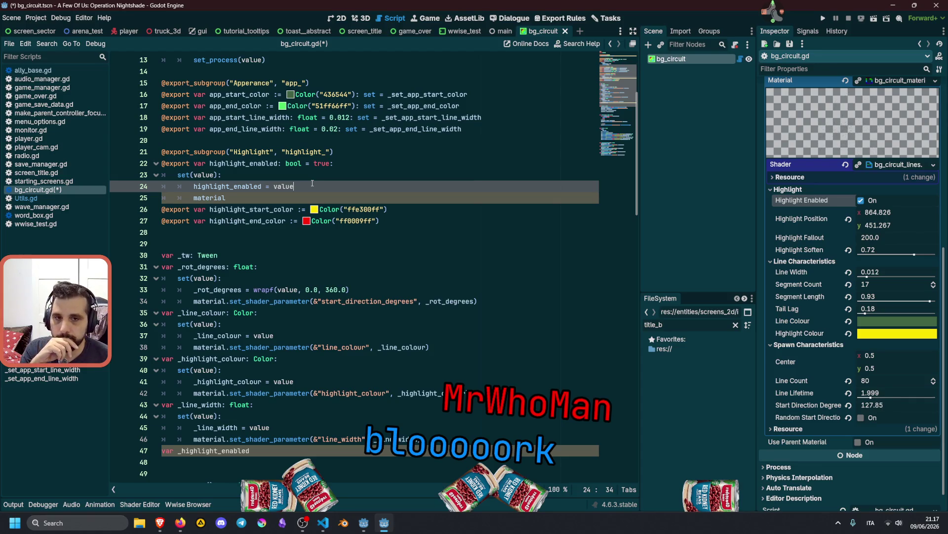
click(357, 164)
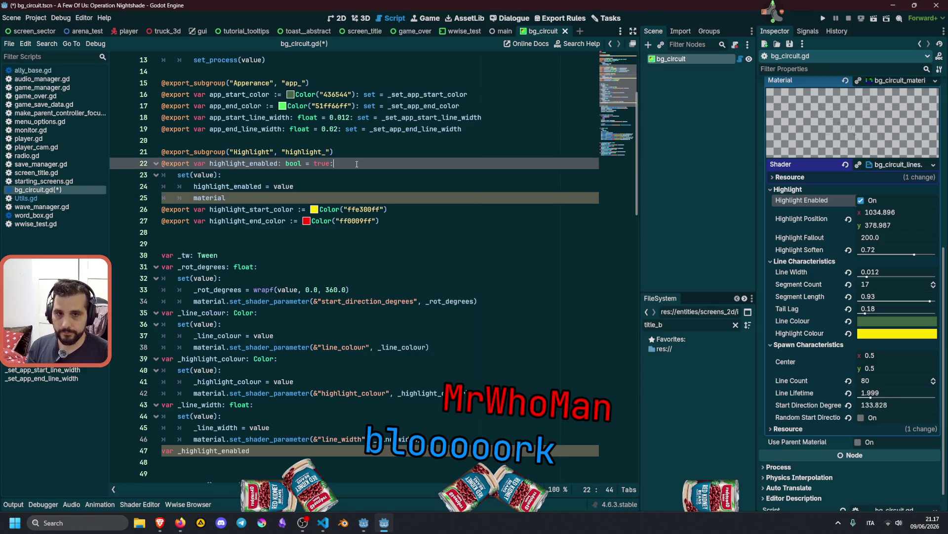
key(Down)
key(Down)
key(Down)
Delete the inline set(value) setter block under the highlight_enabled export
key(shift+Up)
key(shift+Up)
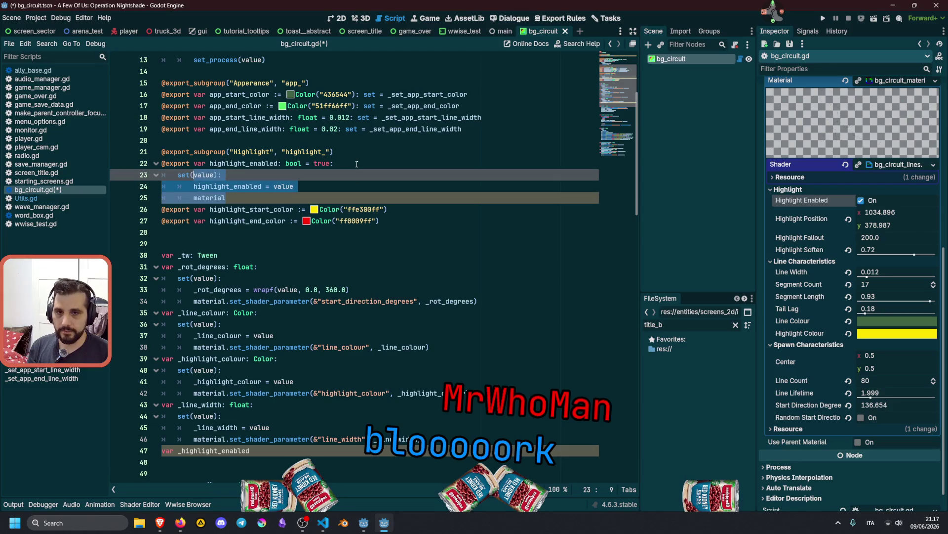
key(shift+Home)
key(BackSpace)
key(BackSpace)
key(BackSpace)
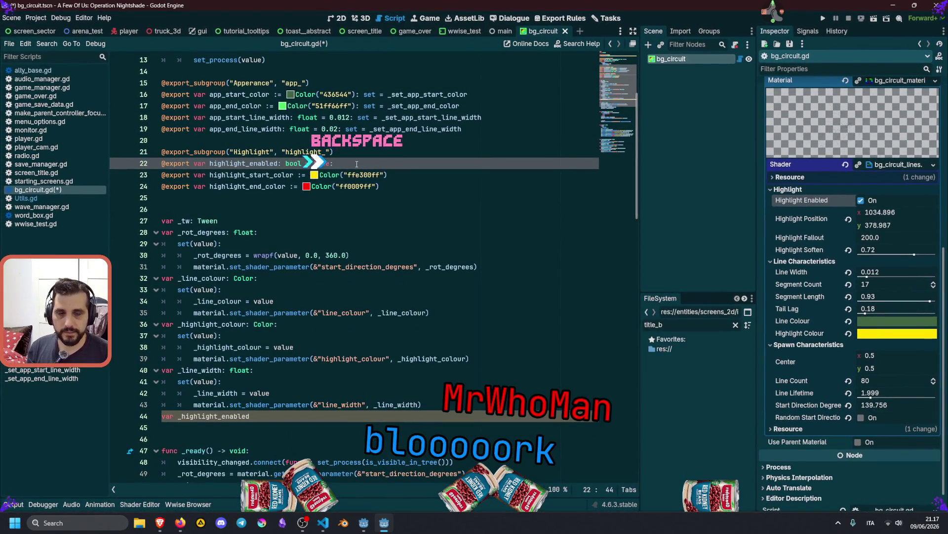
Append 'set = _set_highlight_enabled' to the highlight_enabled export on line 22
click(346, 129)
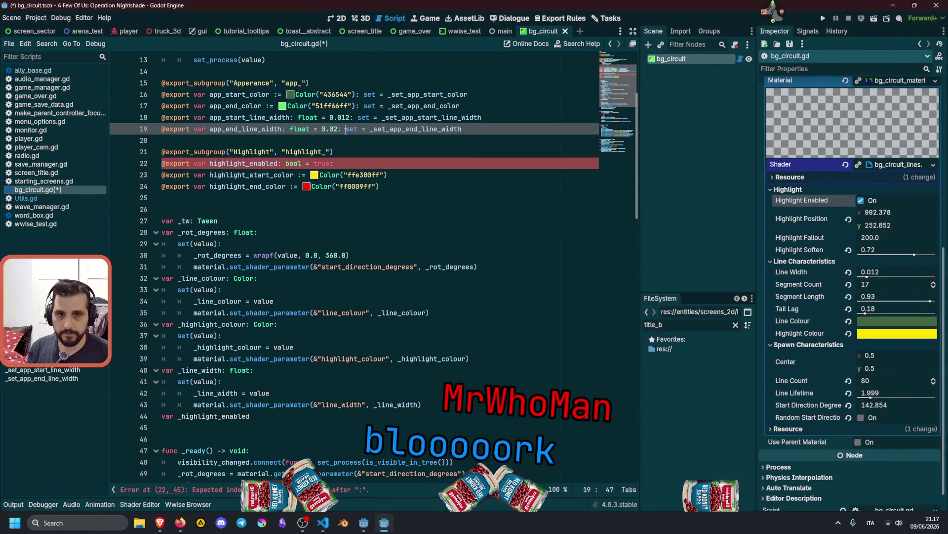
key(shift+End)
key(ctrl+c)
key(Down)
key(Down)
key(Down)
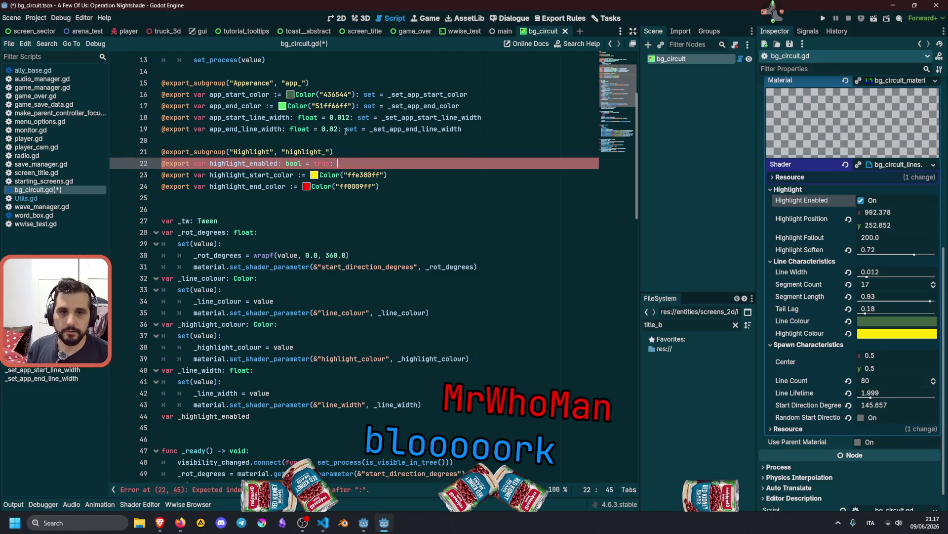
key(ctrl+v)
key(Delete)
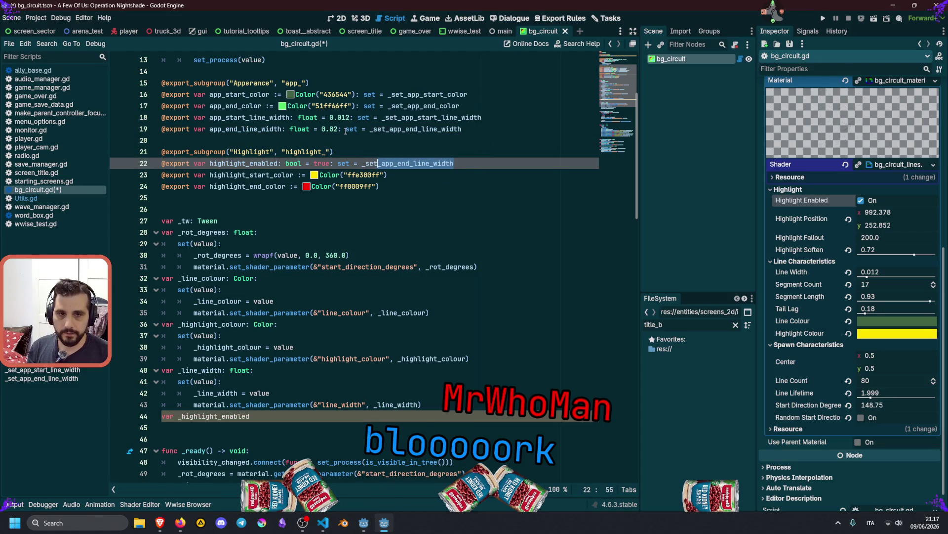
key(Home)
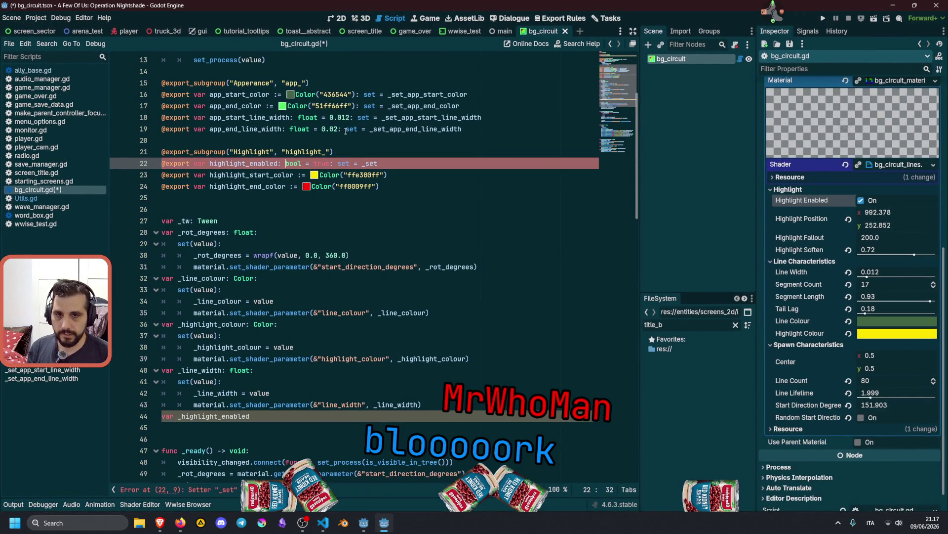
key(ctrl+Right)
key(ctrl+Right)
key(ctrl+shift+Right)
key(ctrl+c)
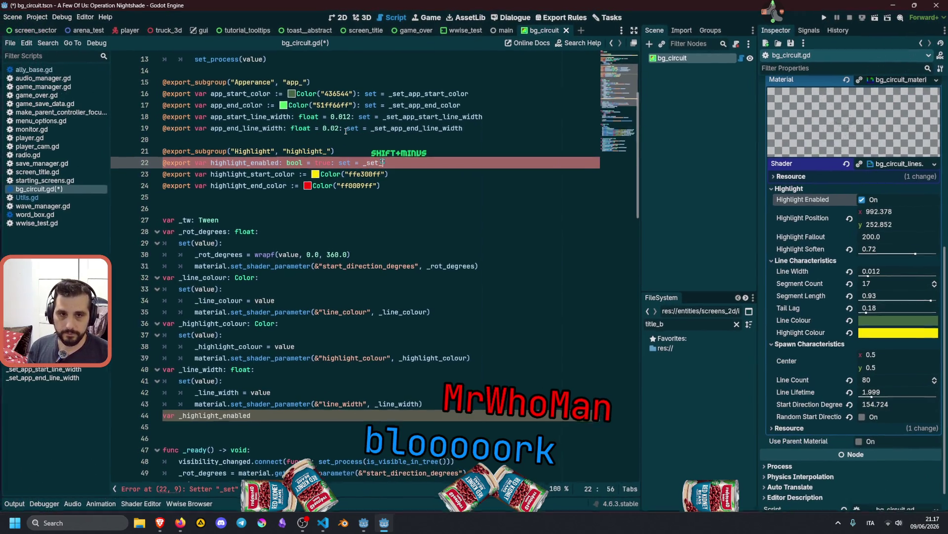
key(End)
text(_)
key(ctrl+v)
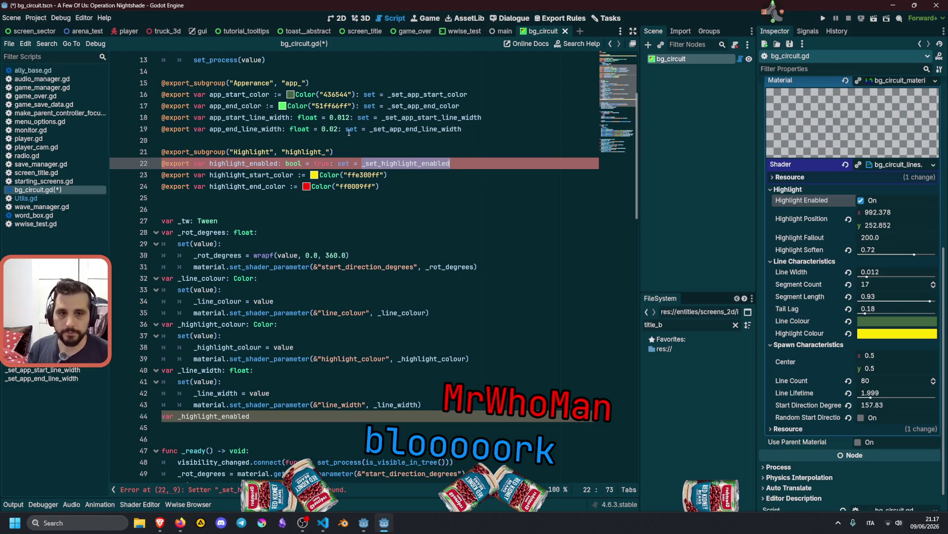
Jump from a setter reference to the setter functions at the end of the script
click(346, 131)
ctrl+click(395, 130)
click(206, 305)
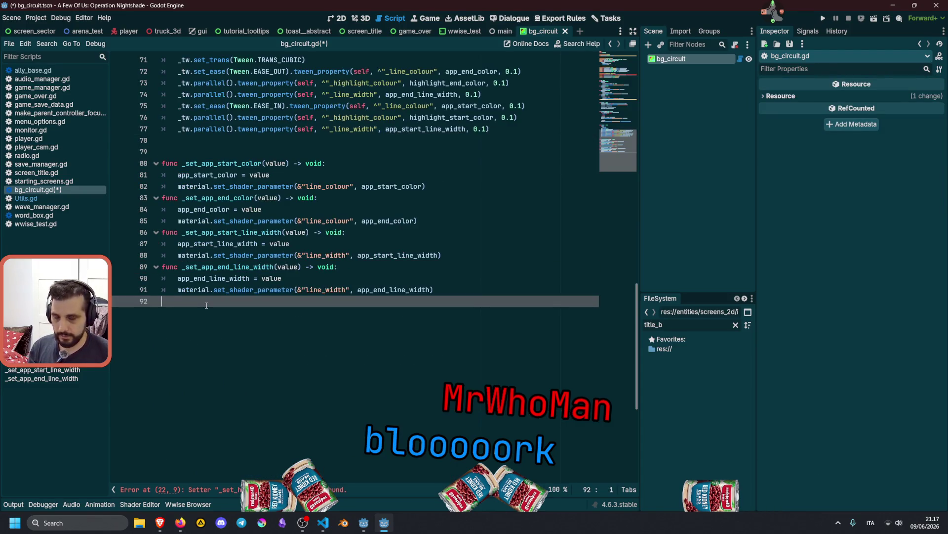
Declare func _set_highlight_enabled(value: bool) -> void: on a new line at the script's end
key(Return)
key(Return)
text(#)
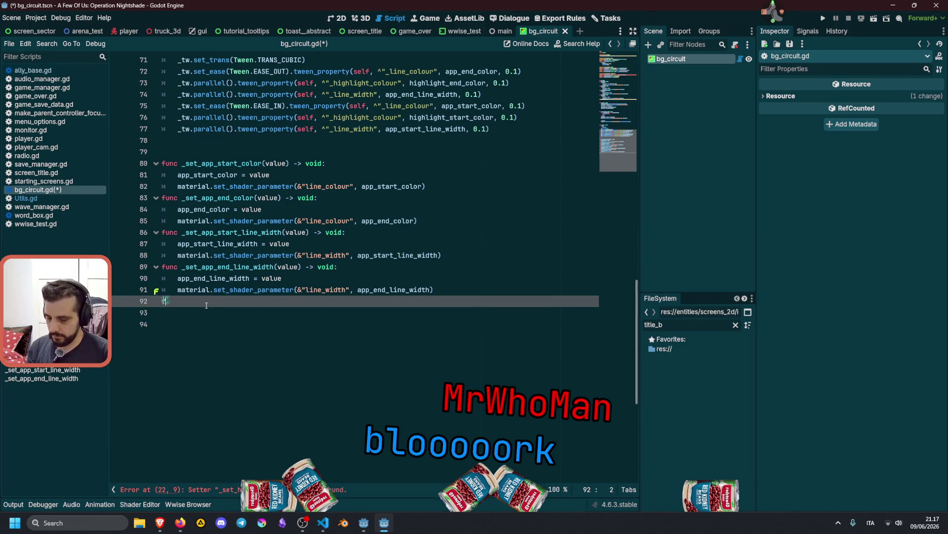
text(func _set_highlight_enabled)
key(ctrl+v)
text((value: bool)
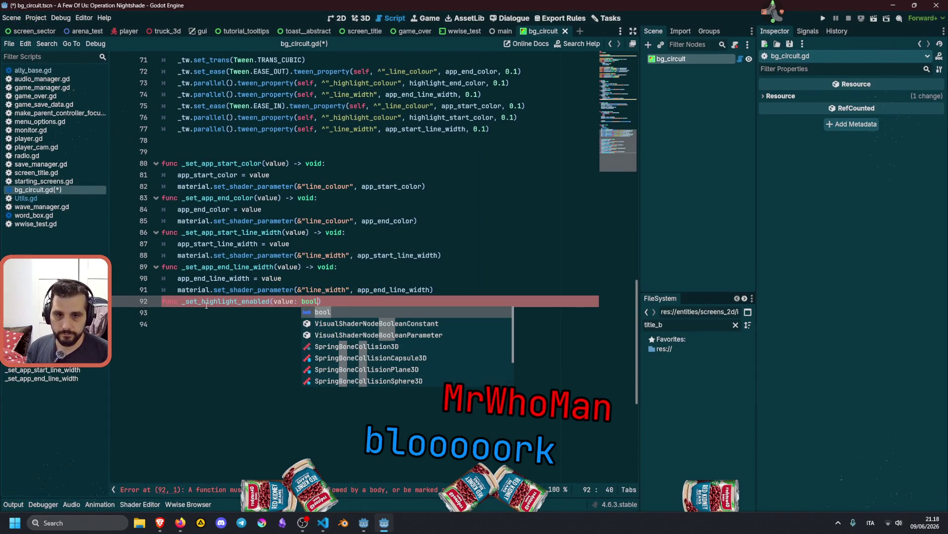
text() -> void:)
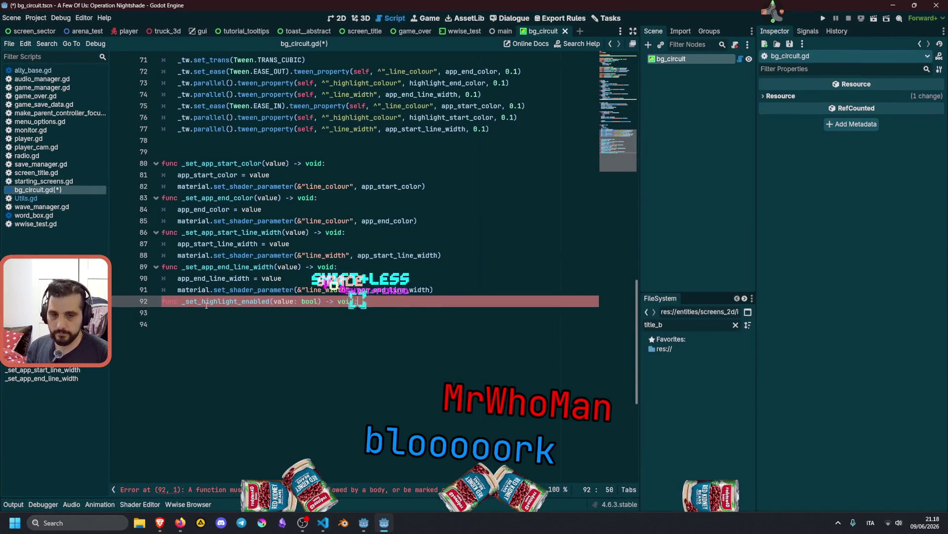
Type the value parameters of _set_app_start_color and _set_app_end_color as Color
double_click(257, 236)
double_click(269, 267)
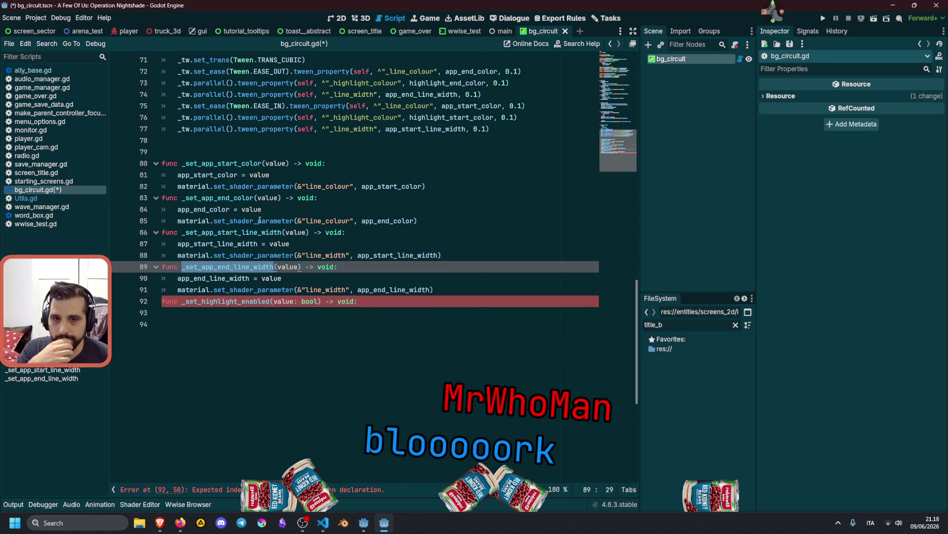
click(262, 198)
double_click(275, 163)
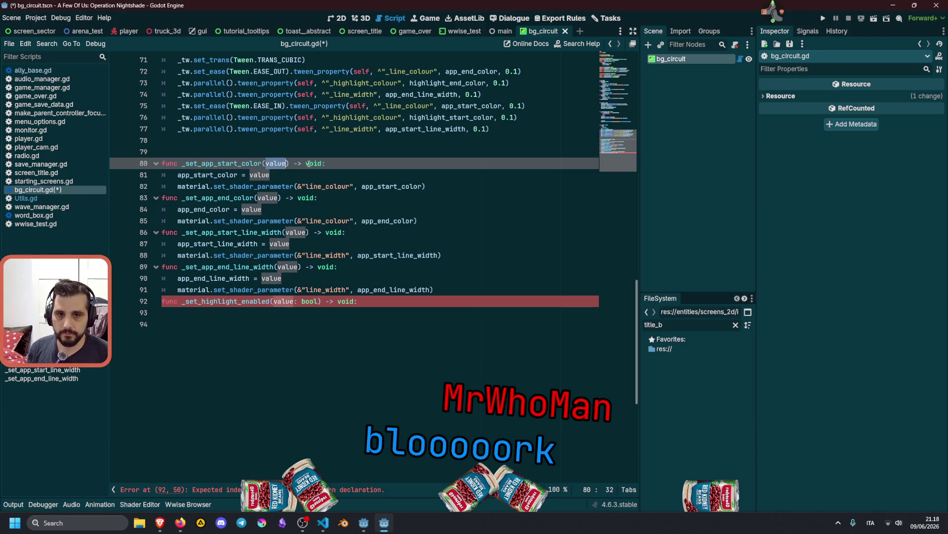
key(ctrl+z)
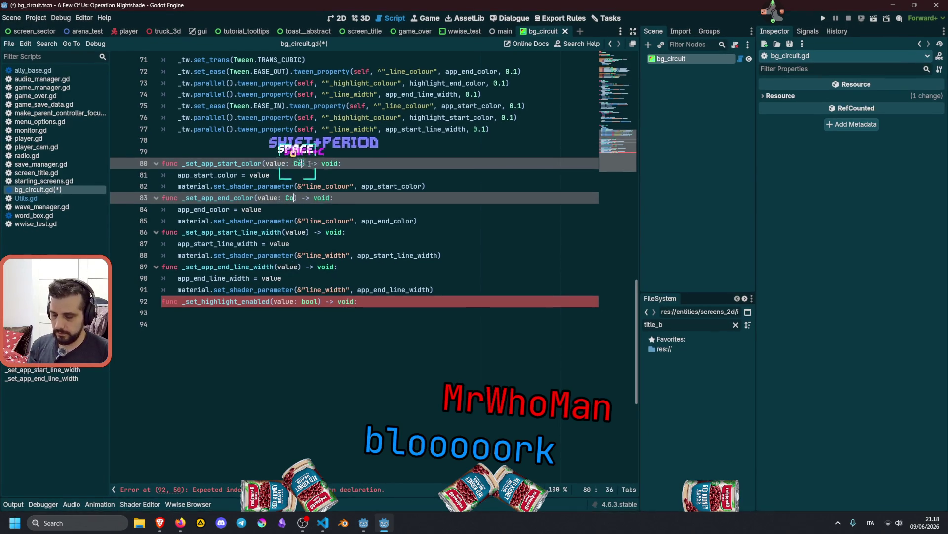
text(: Color)
Type the start and end line width setters' value parameters as float
click(277, 232)
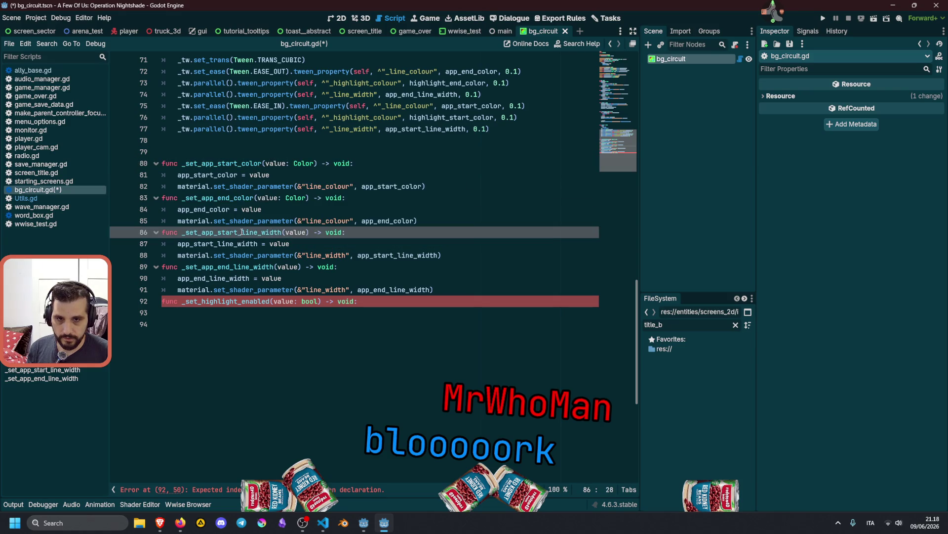
click(285, 232)
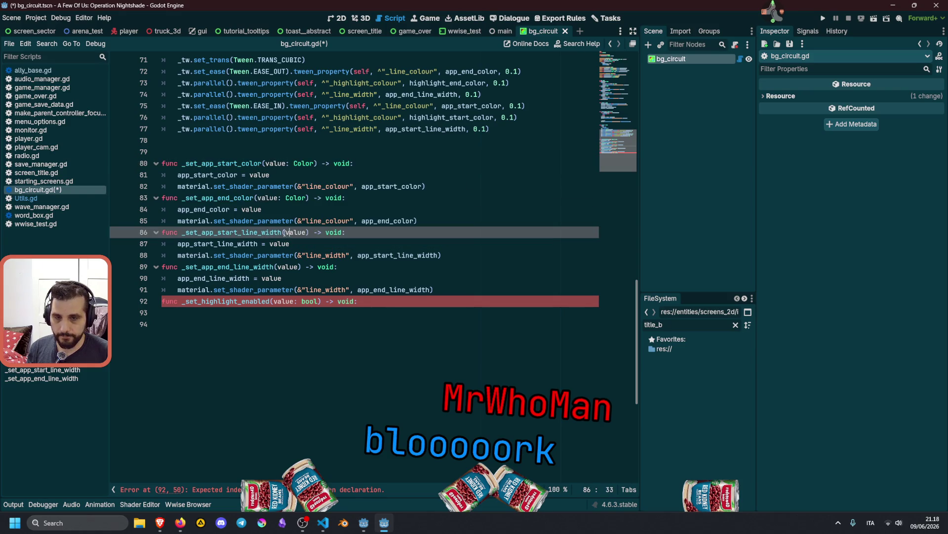
click(286, 232)
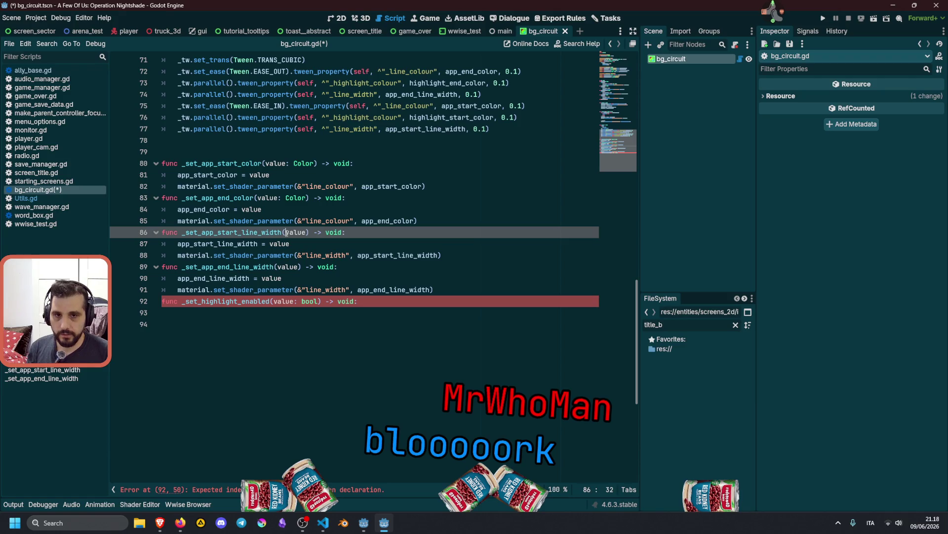
alt+click(277, 266)
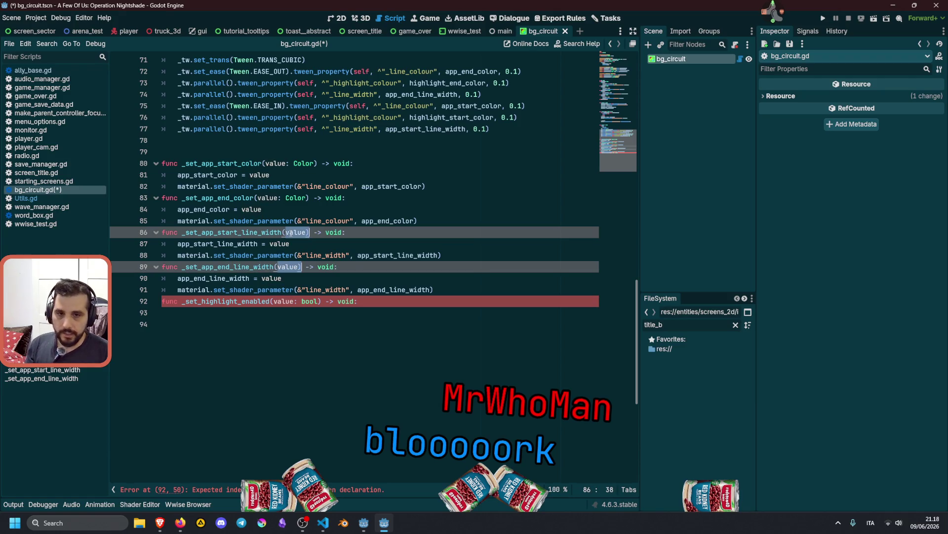
text(: float)
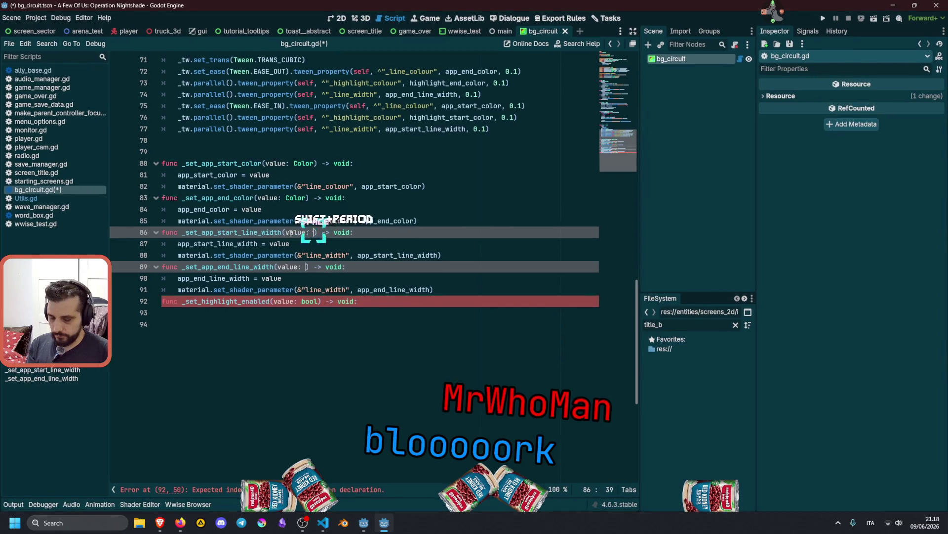
click(267, 301)
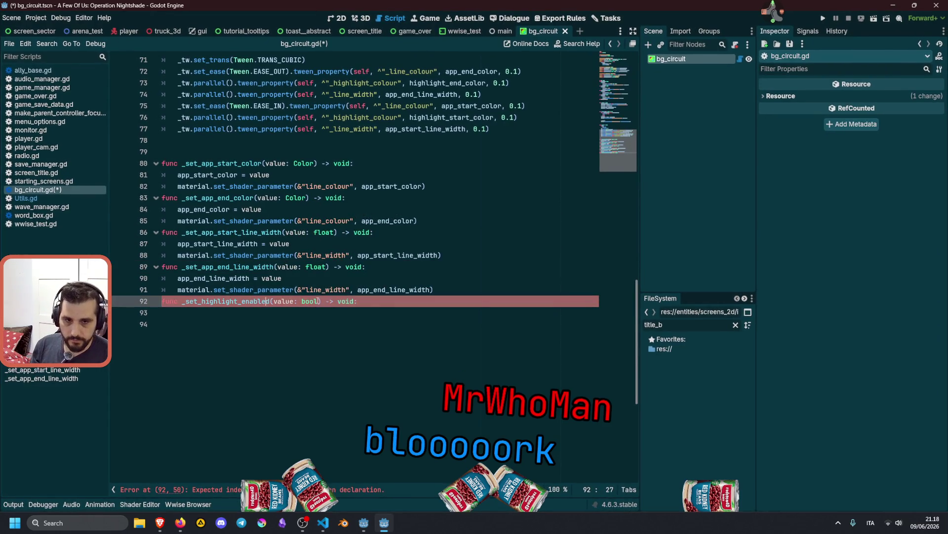
Give _set_highlight_enabled a body line highlight_enabled = value
click(379, 282)
key(Down)
key(Down)
key(End)
key(Return)
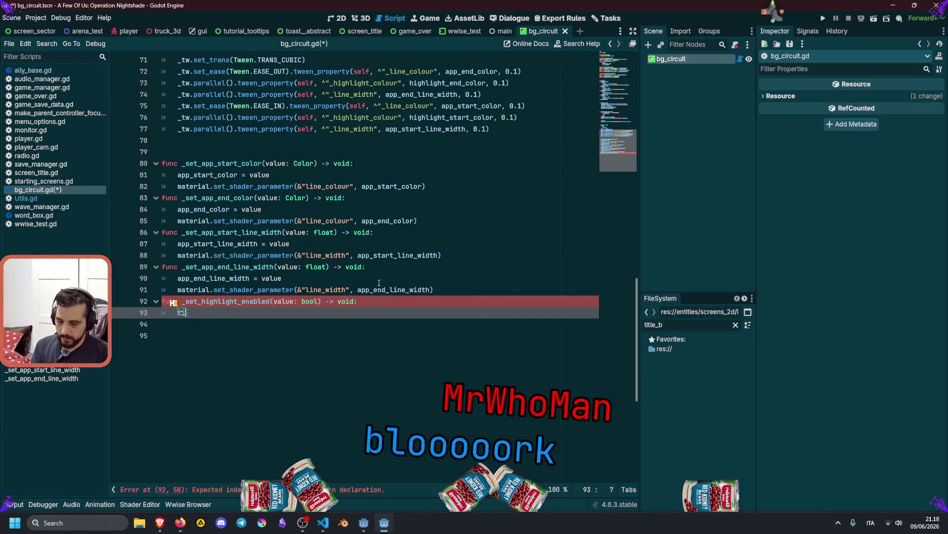
text(highl)
key(Return)
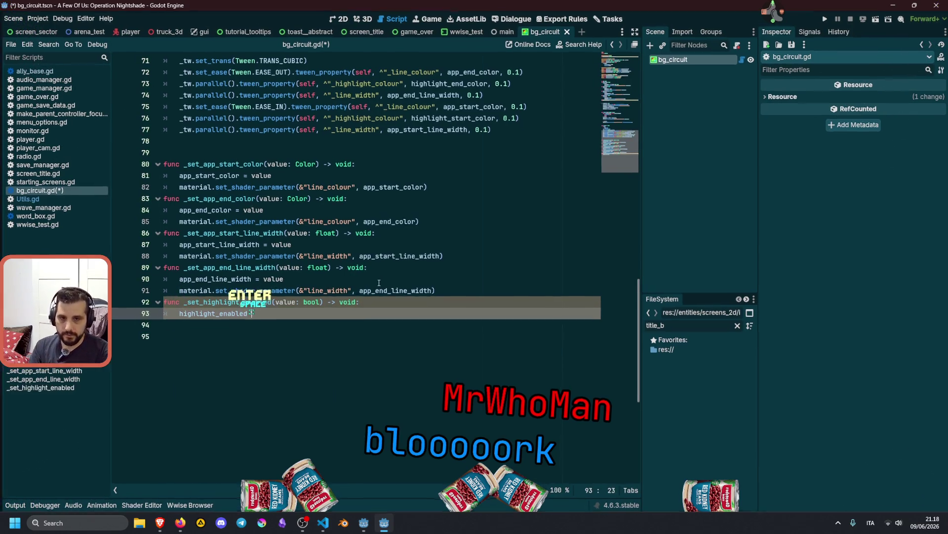
text(= value)
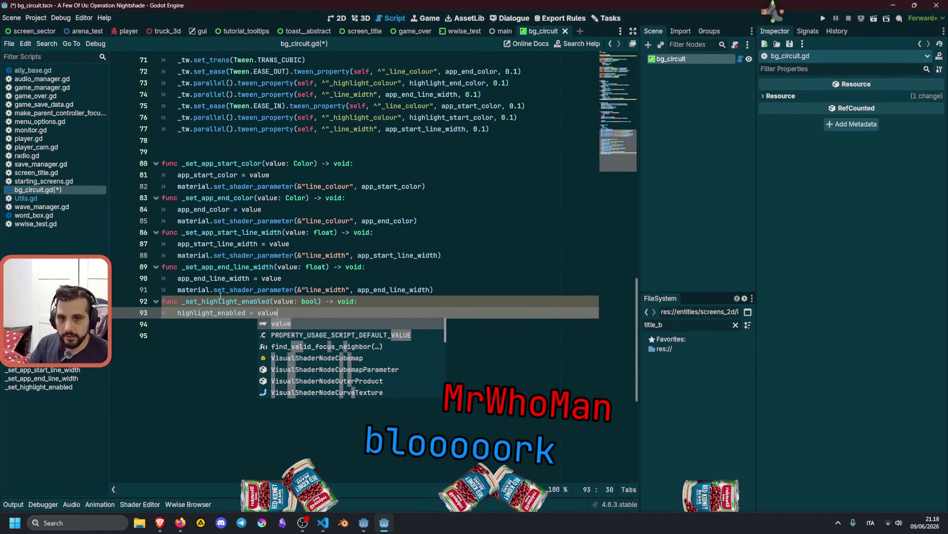
Add material.set_shader_parameter(&"highlight_enabled", highlight_enabled) by copying and editing the line-width call
click(206, 290)
triple_click(205, 290)
key(ctrl+c)
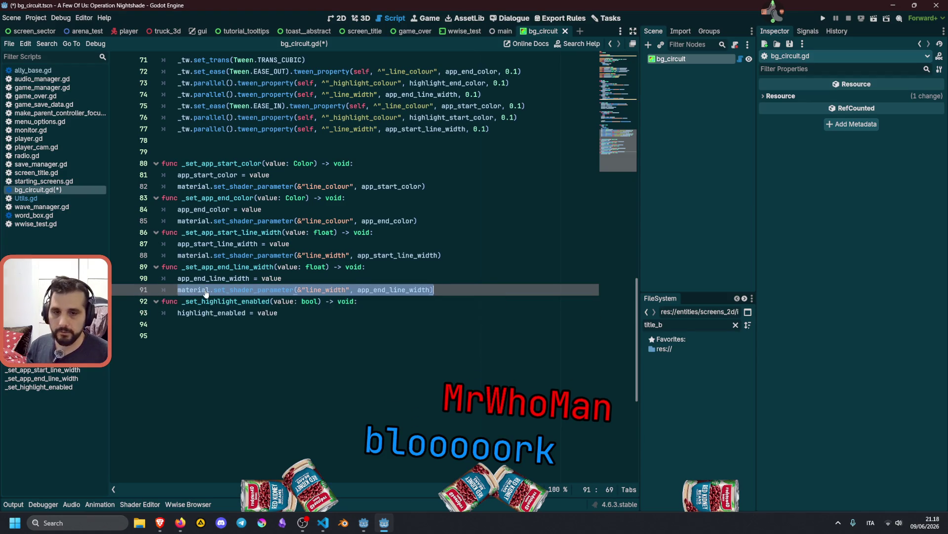
key(Down)
key(Down)
key(Return)
key(ctrl+v)
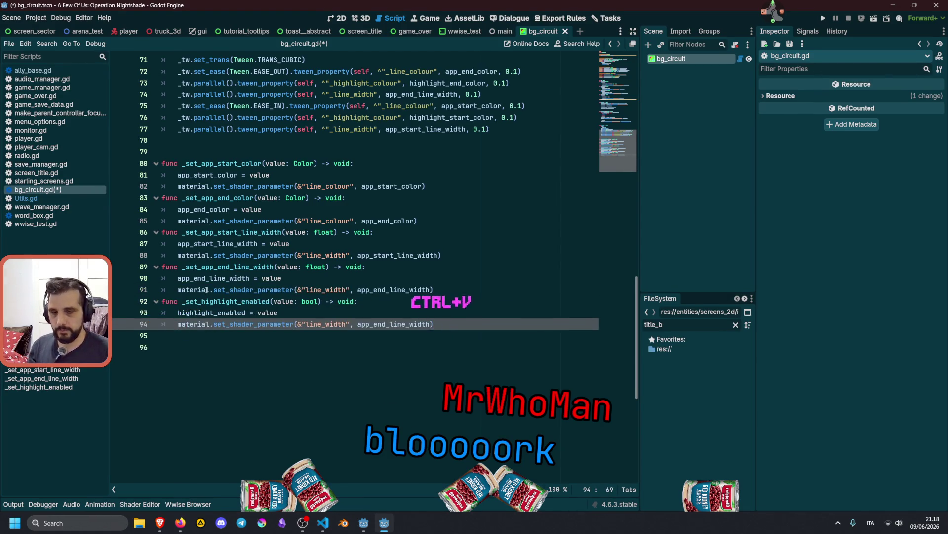
click(318, 324)
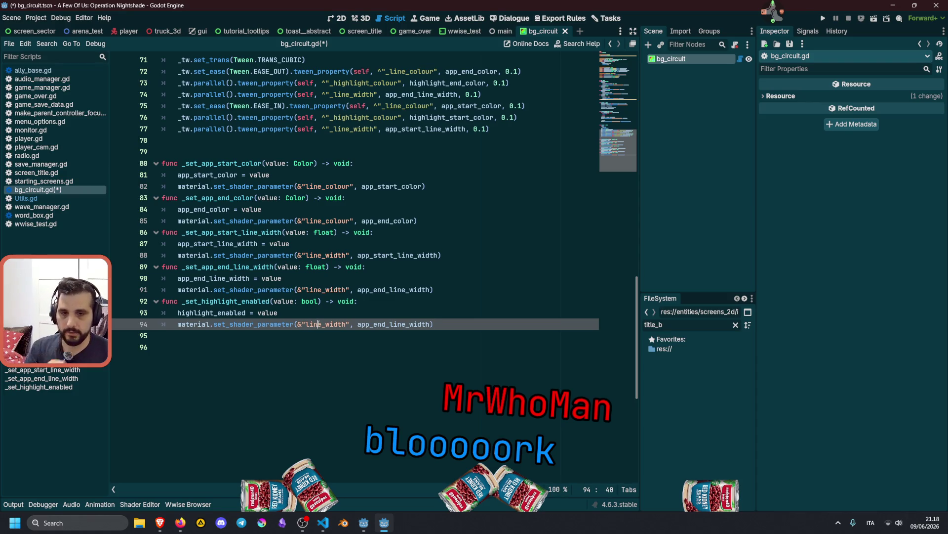
double_click(217, 313)
key(ctrl+c)
double_click(314, 324)
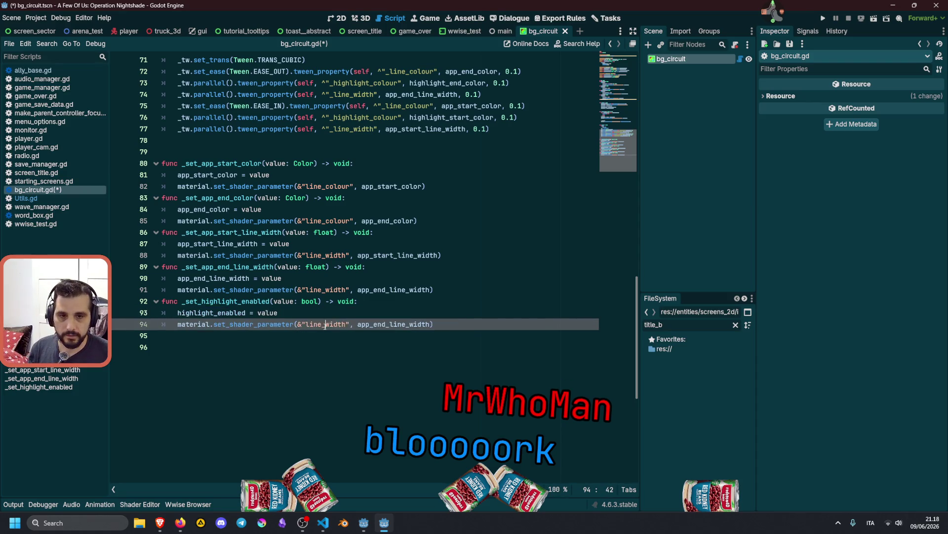
key(ctrl+v)
double_click(415, 324)
key(ctrl+v)
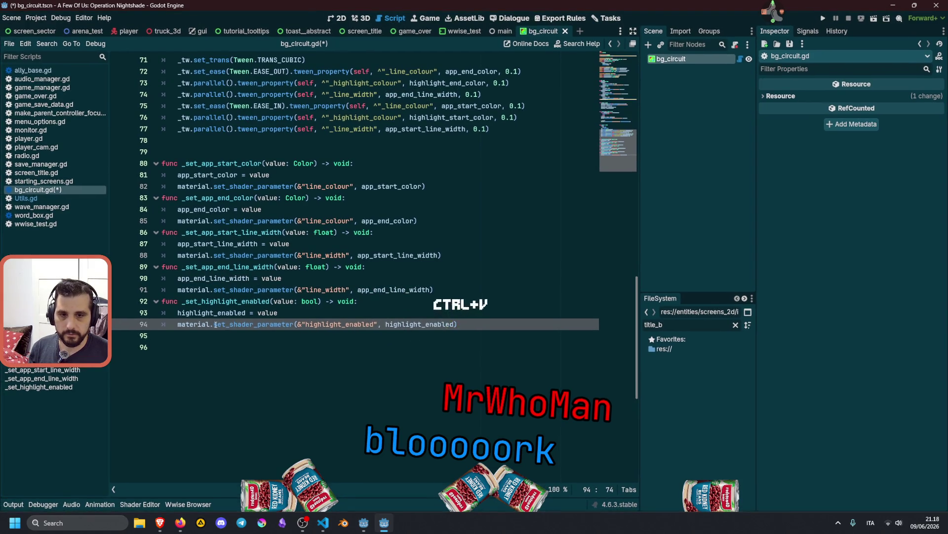
key(ctrl+Left)
key(ctrl+Left)
key(ctrl+Left)
Save bg_circuit.gd and review the setter functions
key(ctrl+s)
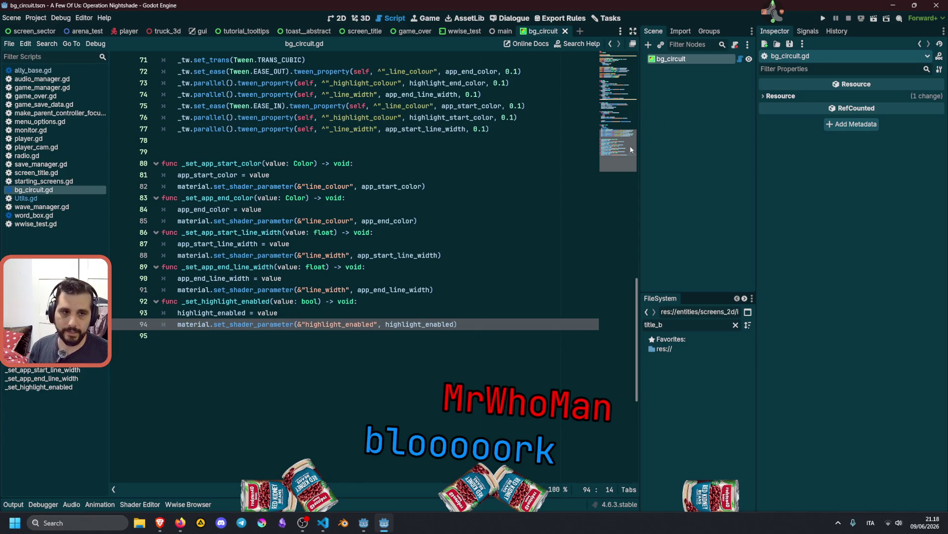
scroll(346, 195, up, 20)
scroll(340, 253, down, 18)
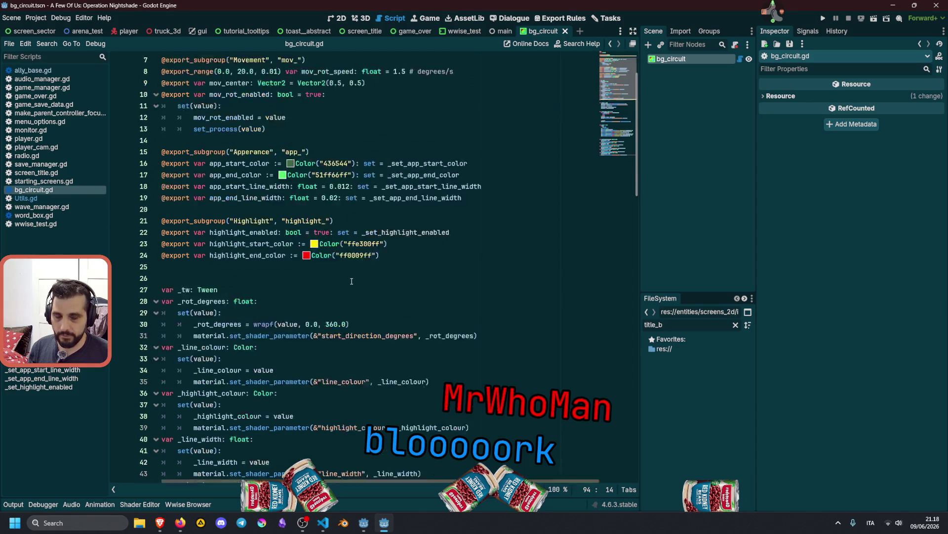
scroll(321, 286, down, 3)
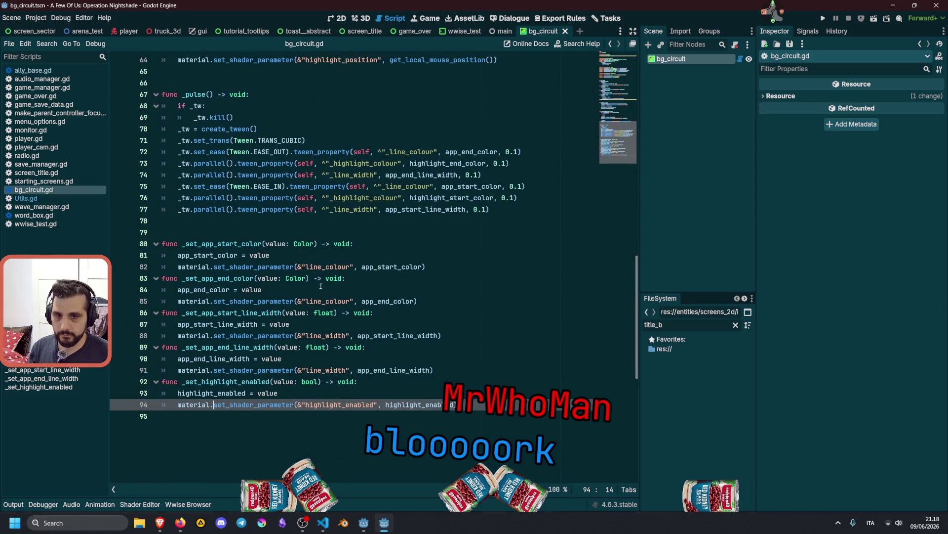
click(177, 243)
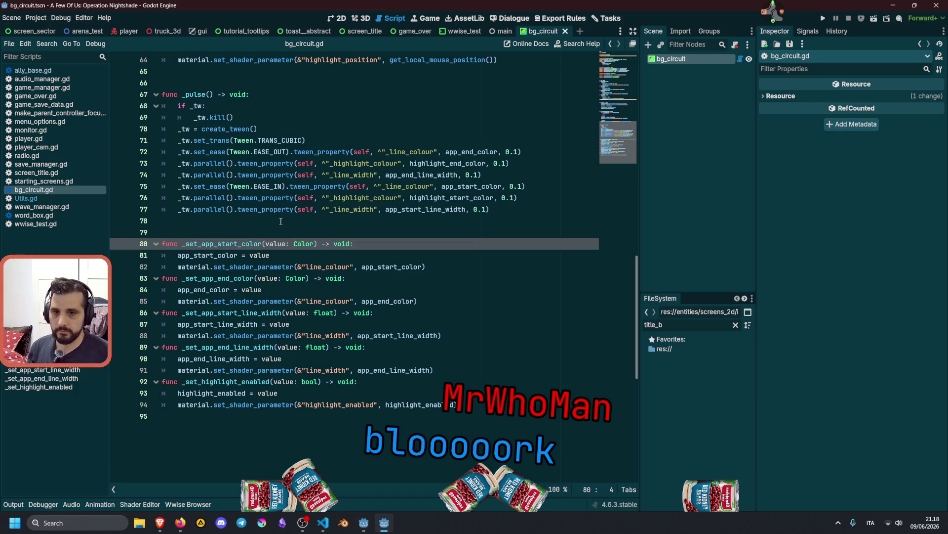
Put carets on all five func _set declarations and open a new body line in each
key(shift+Right)
key(shift+Right)
key(shift+Right)
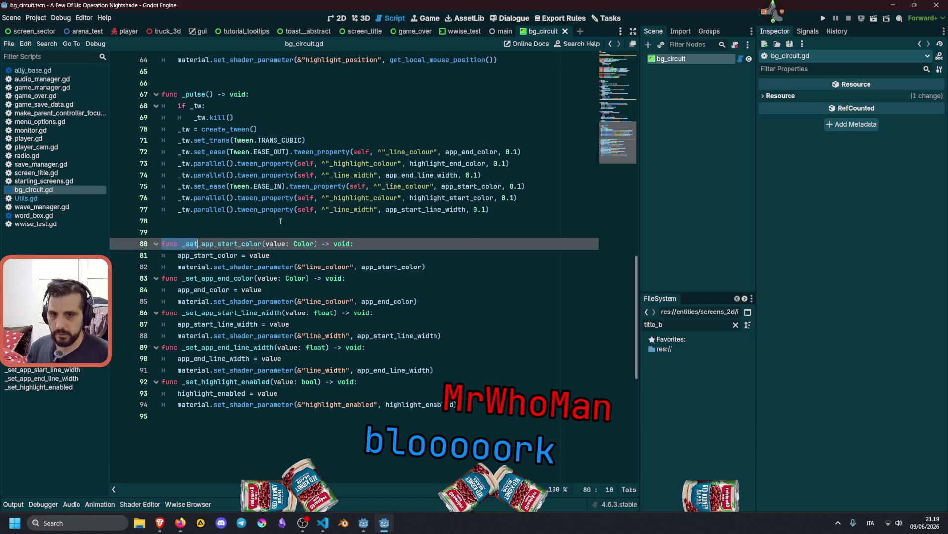
key(ctrl+d)
key(ctrl+d)
key(ctrl+d)
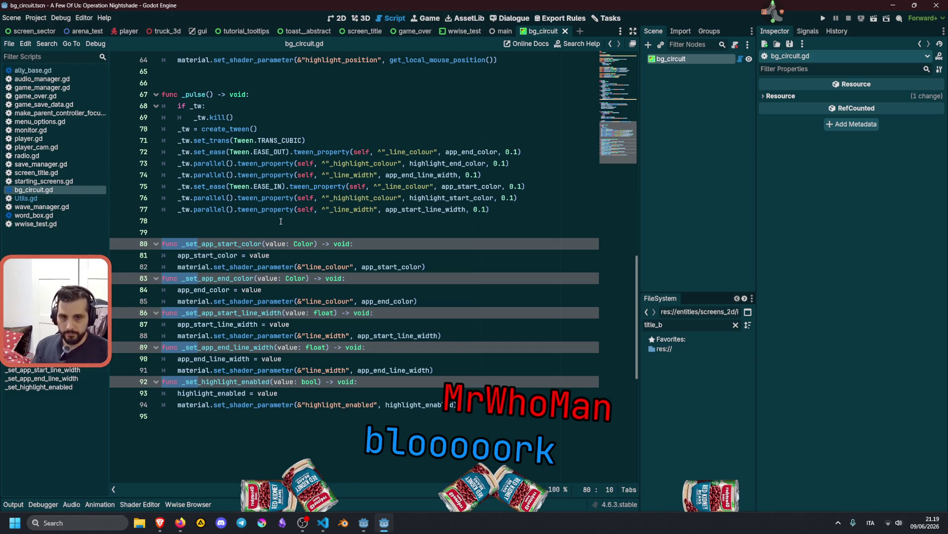
key(End)
key(Return)
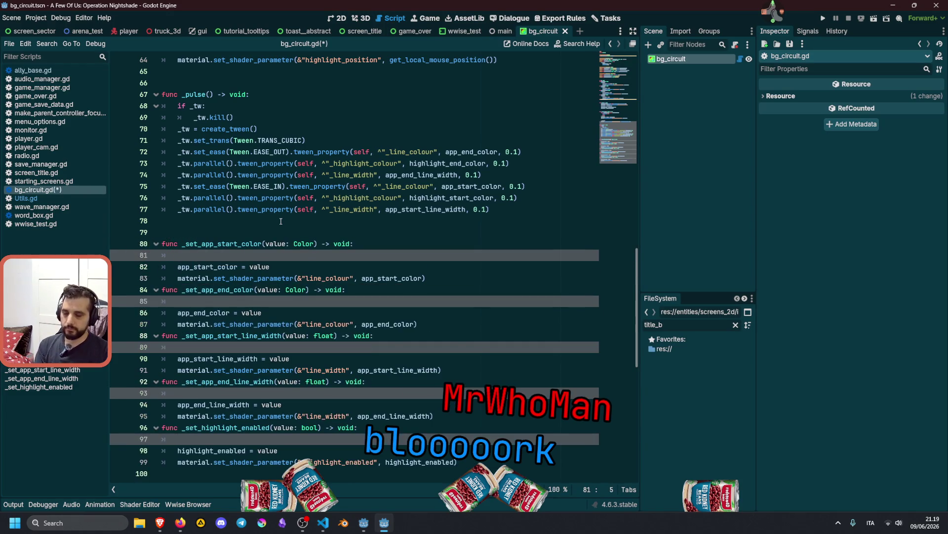
key(super+v)
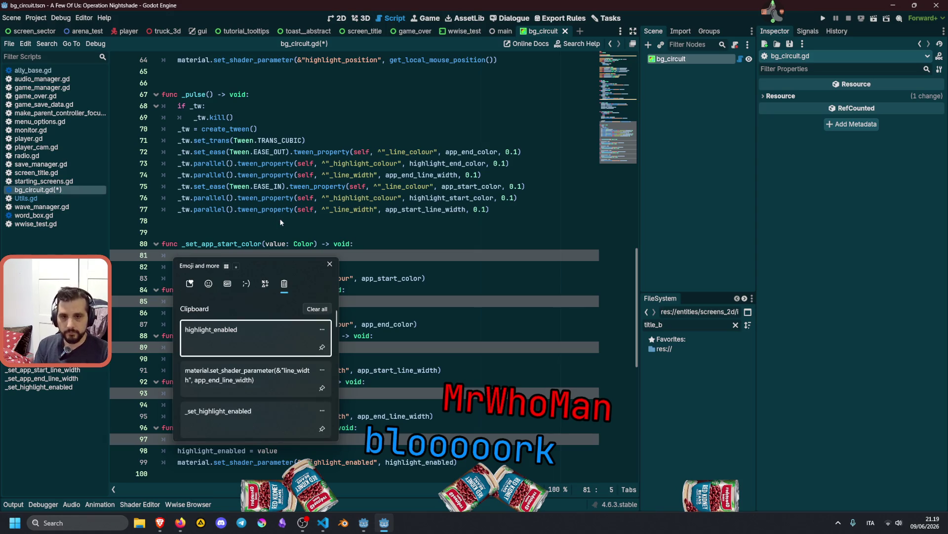
scroll(253, 369, down, 4)
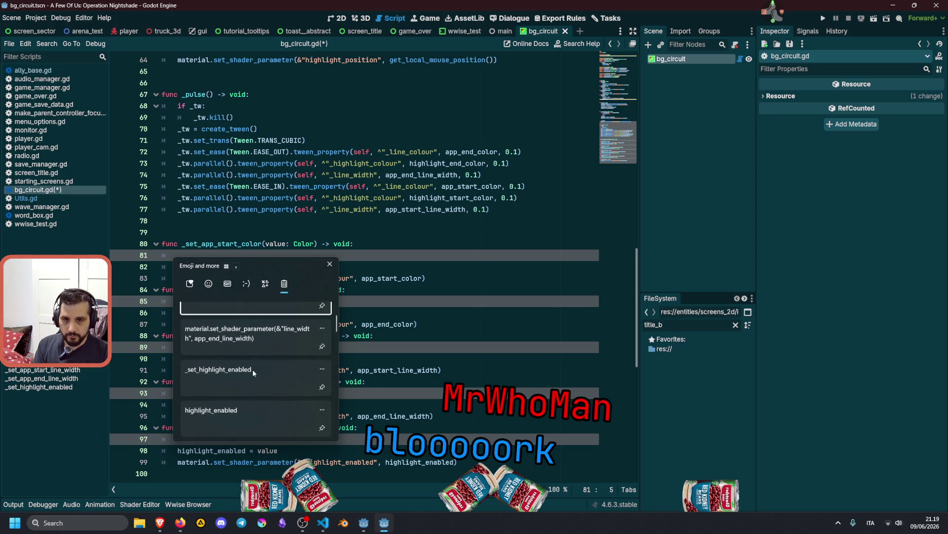
scroll(253, 369, down, 3)
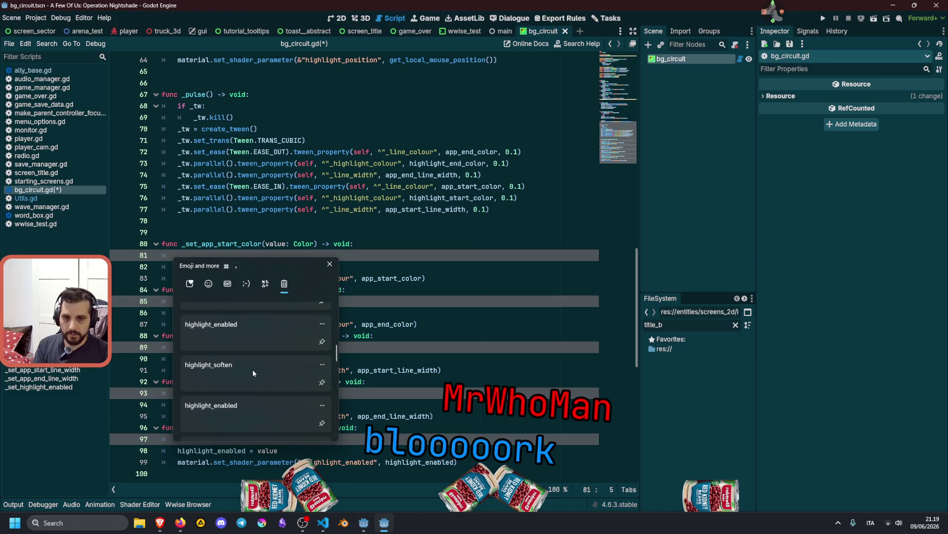
click(253, 369)
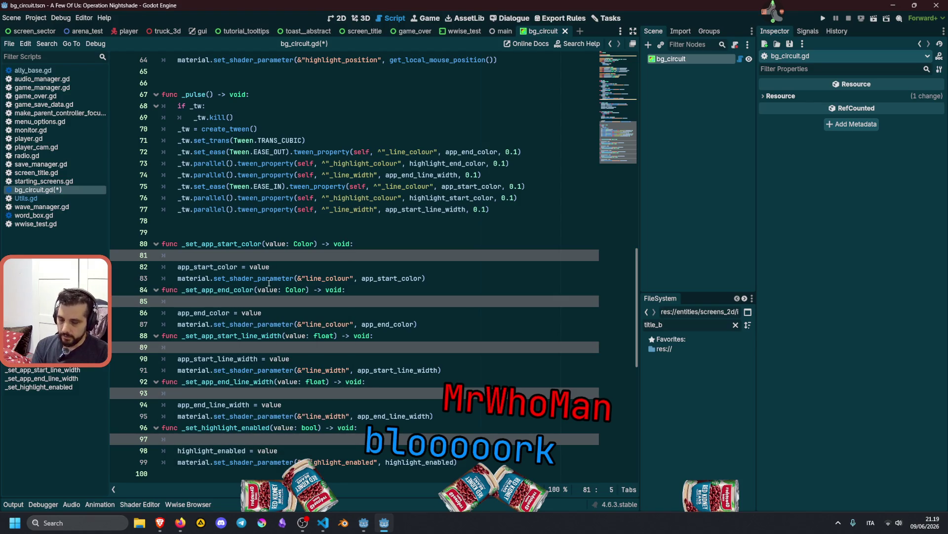
Insert 'if not is_node_ready(): await ready' below each setter's assignment
text(if not is)
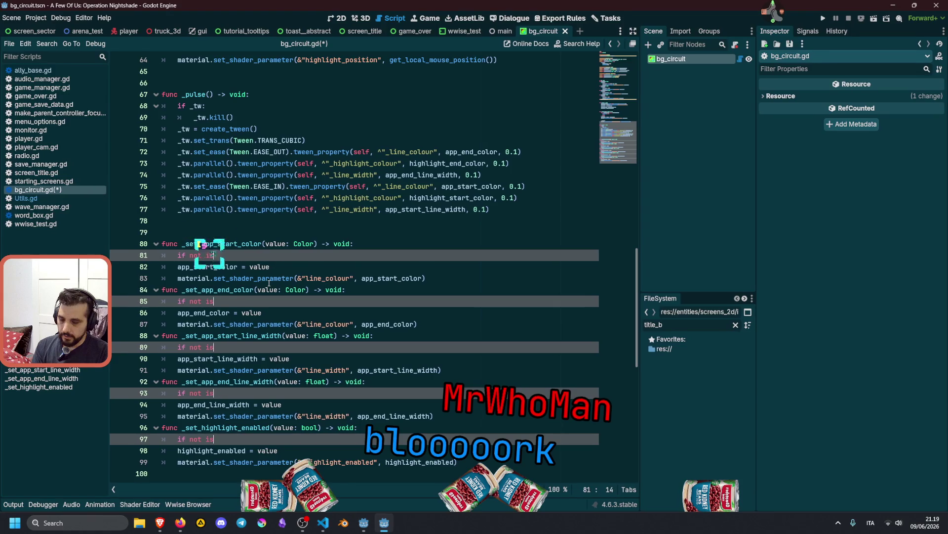
text(_node)
key(Return)
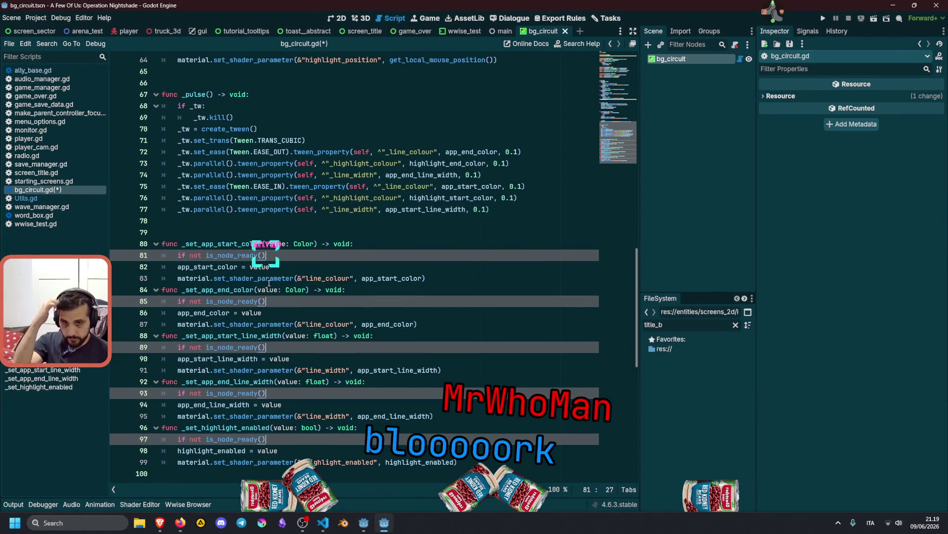
key(alt+Down)
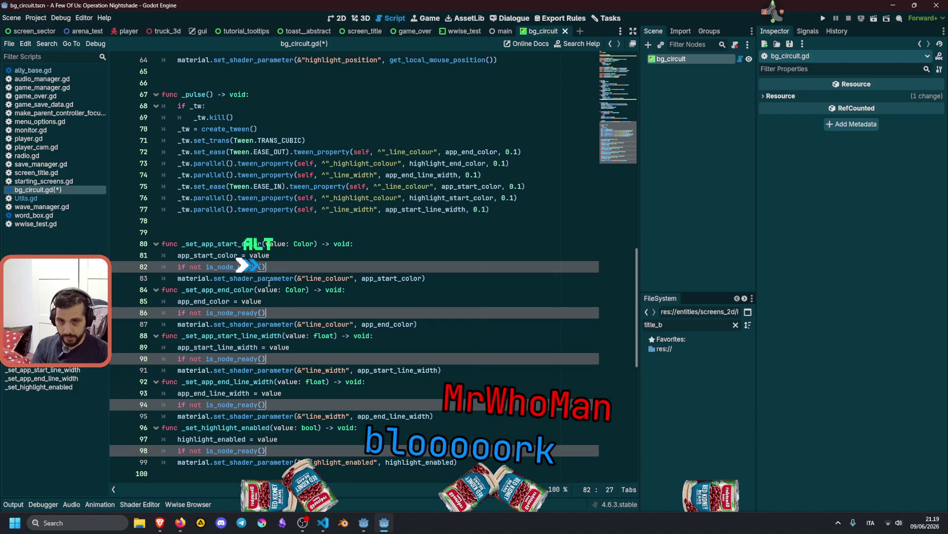
text(: awa)
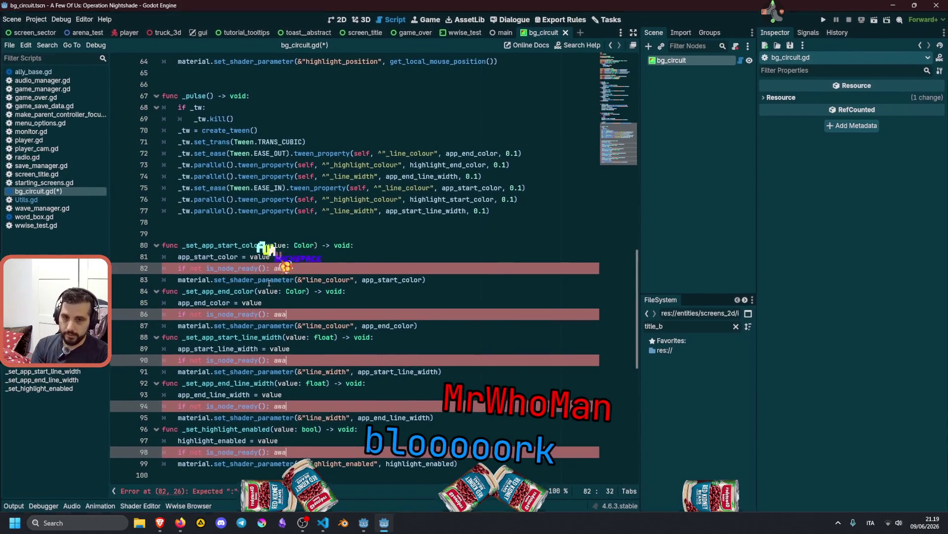
key(Return)
text(rea)
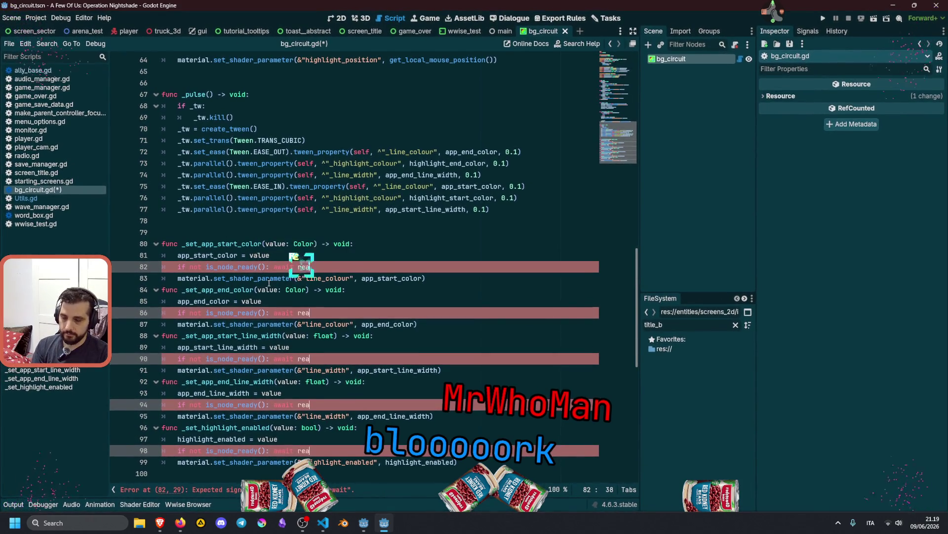
text(dy)
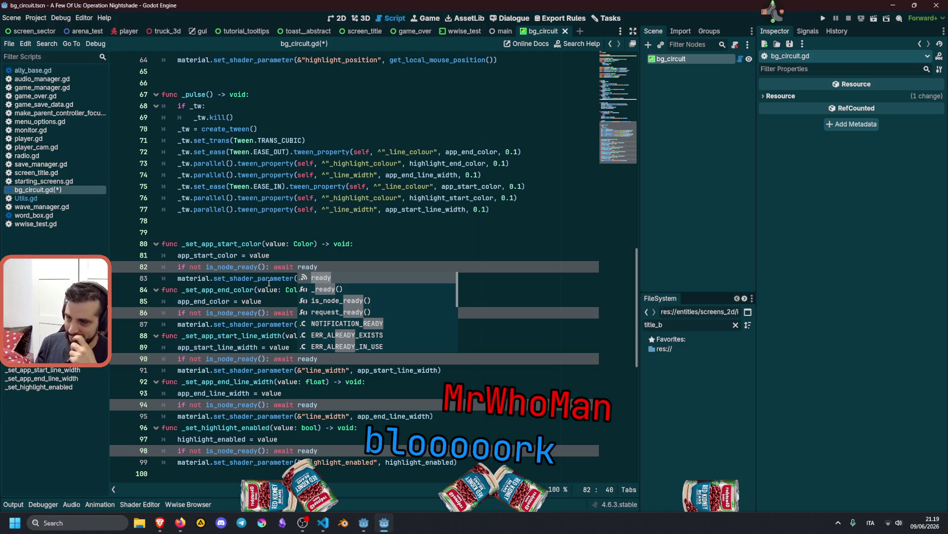
click(294, 224)
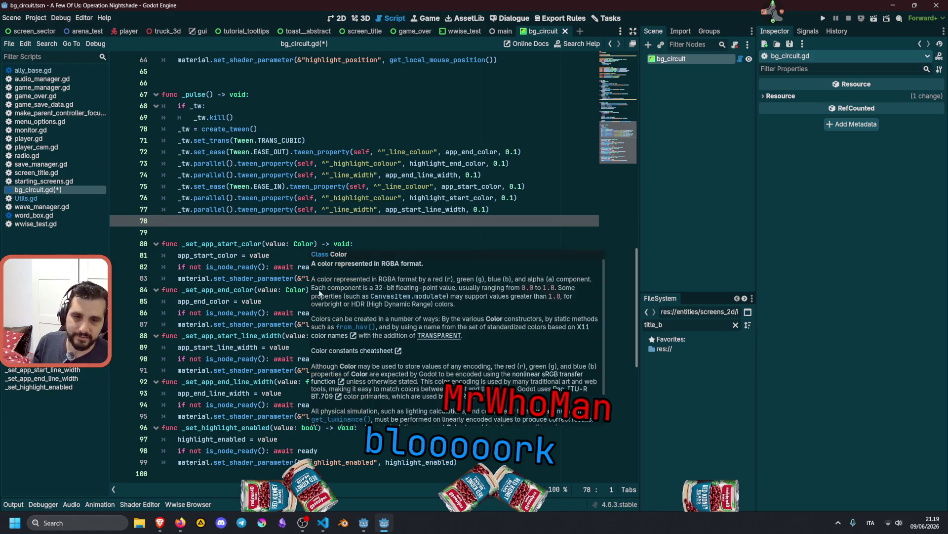
click(263, 348)
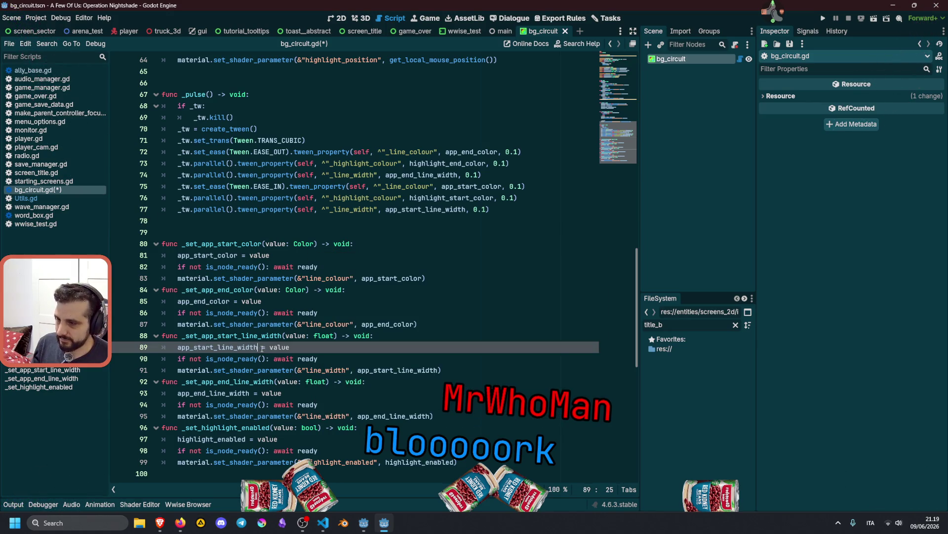
scroll(329, 319, down, 6)
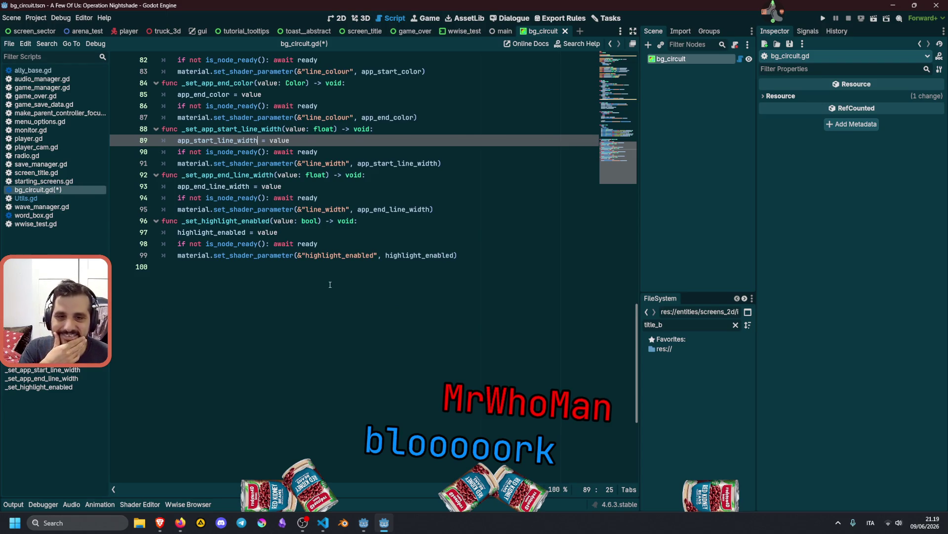
Save bg_circuit.gd with the ready-awaiting setters
scroll(330, 285, up, 2)
click(329, 244)
scroll(346, 267, up, 4)
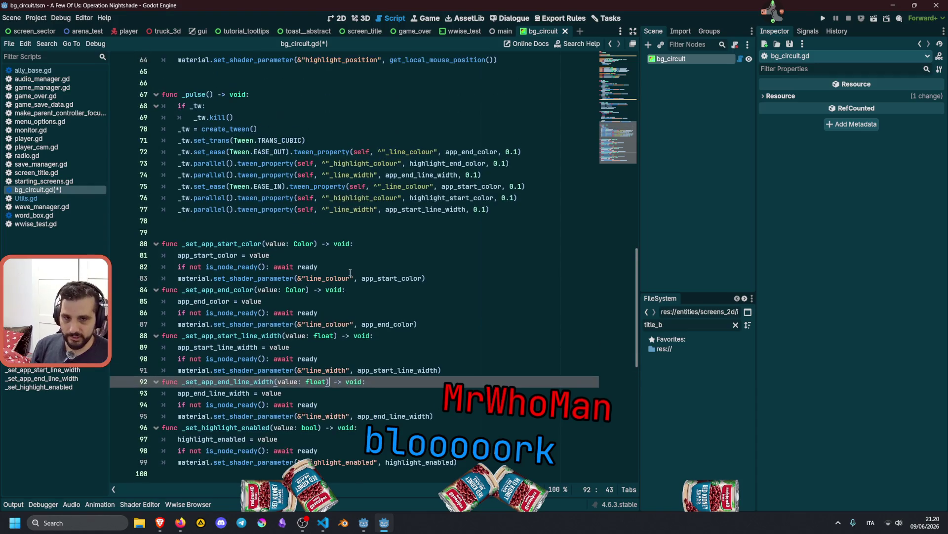
click(341, 234)
click(307, 267)
key(ctrl+s)
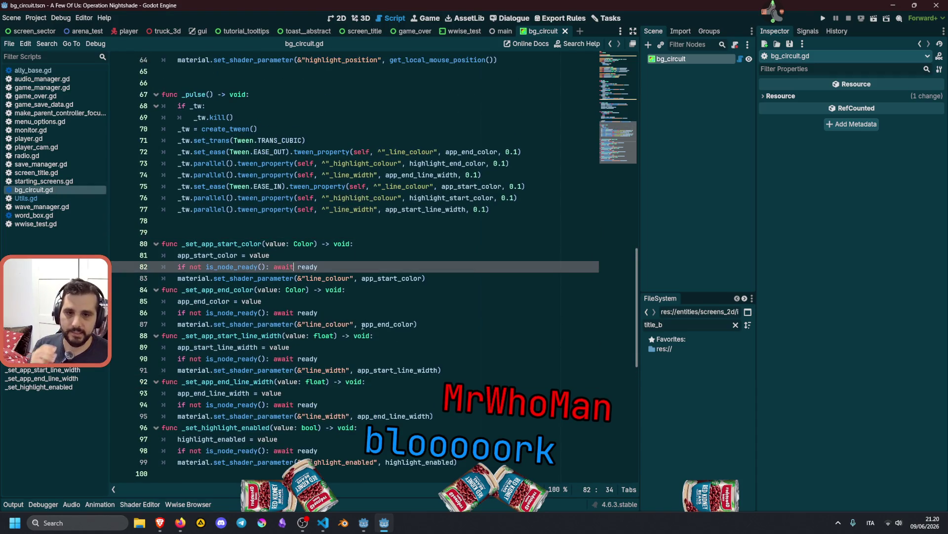
Delete the leftover var _highlight_enabled declaration line
scroll(395, 339, up, 16)
scroll(395, 338, down, 4)
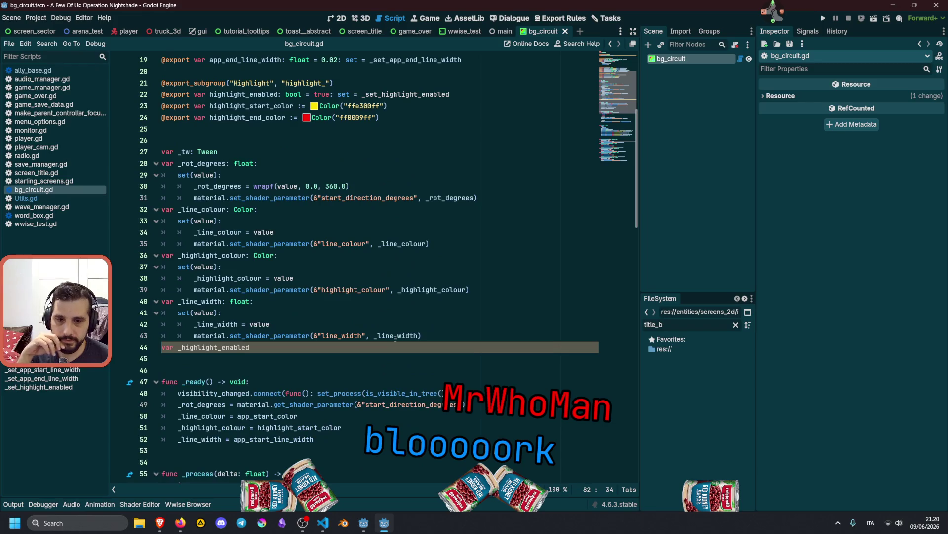
scroll(247, 339, down, 18)
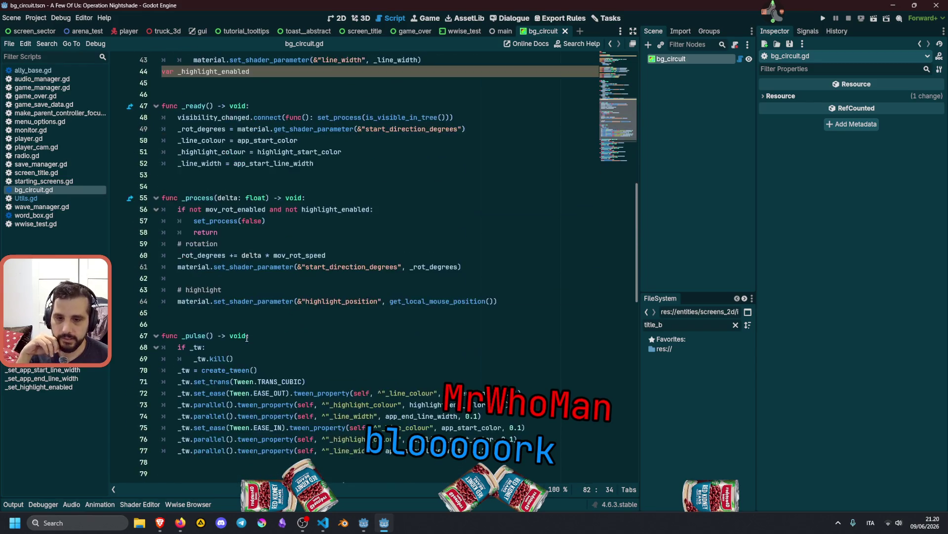
scroll(288, 331, up, 15)
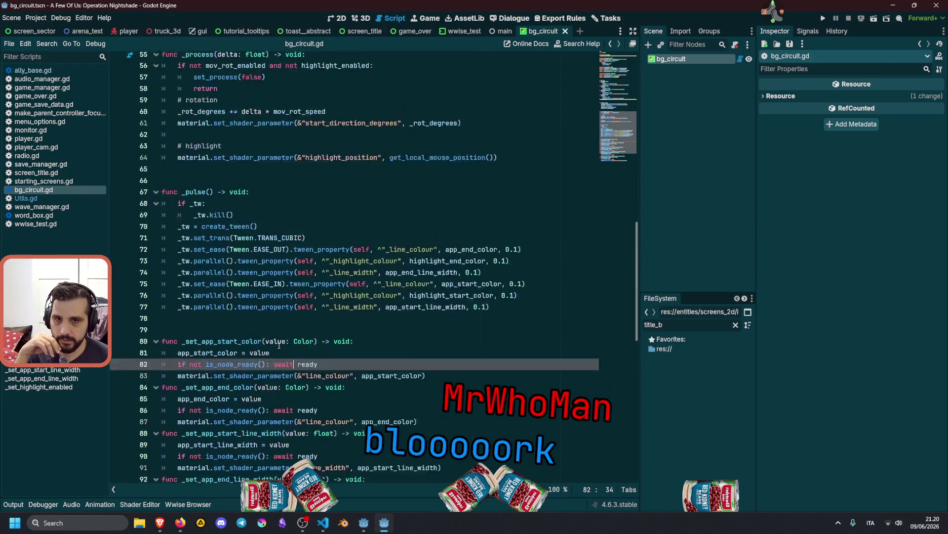
triple_click(271, 246)
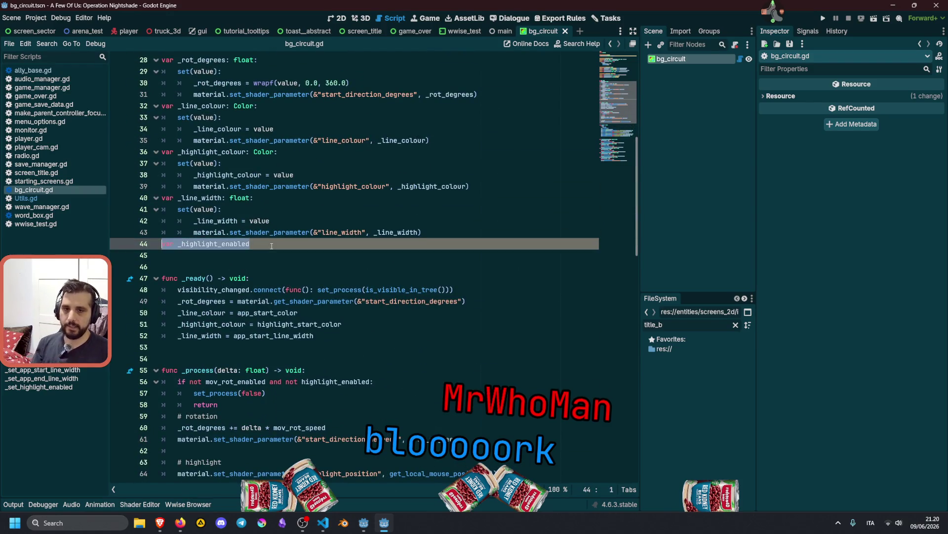
key(Delete)
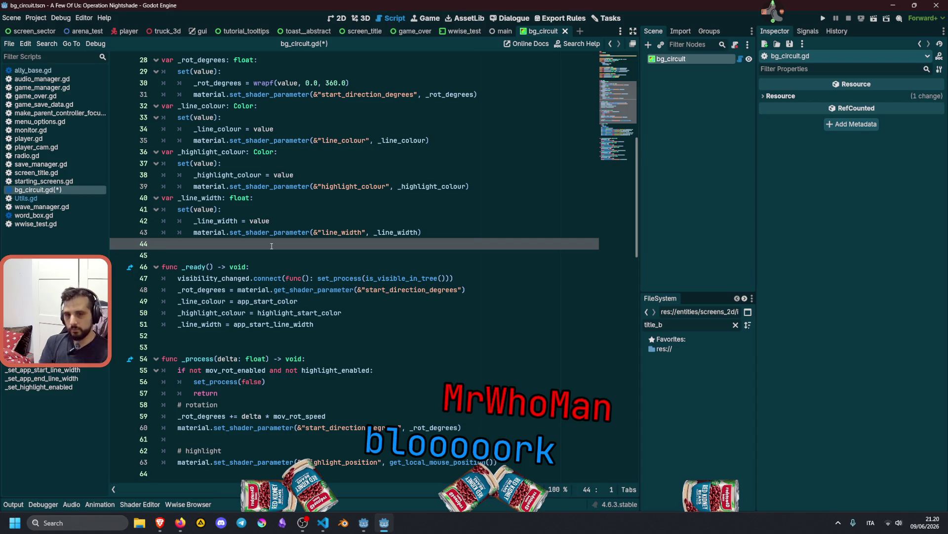
Review the private tweened variables and their line-width uses in _pulse, then save
scroll(274, 245, down, 10)
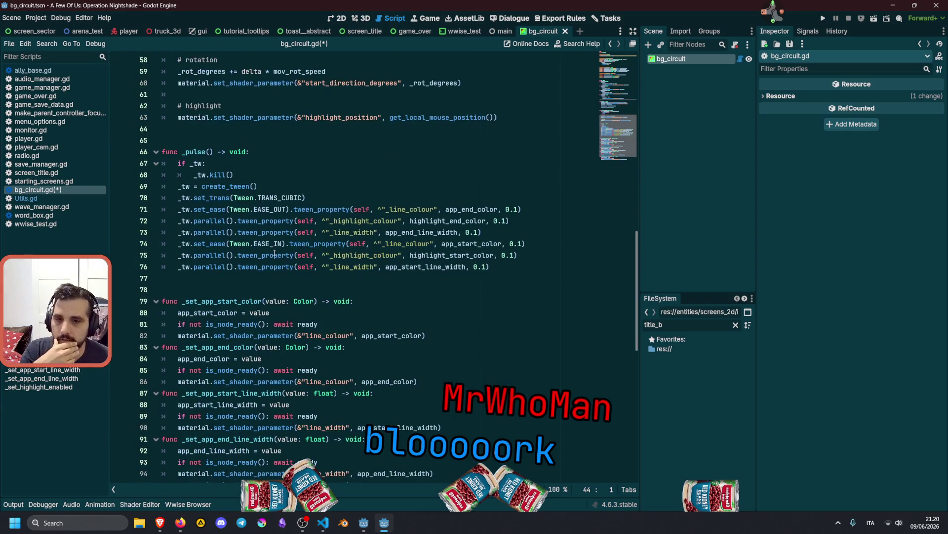
scroll(258, 293, down, 2)
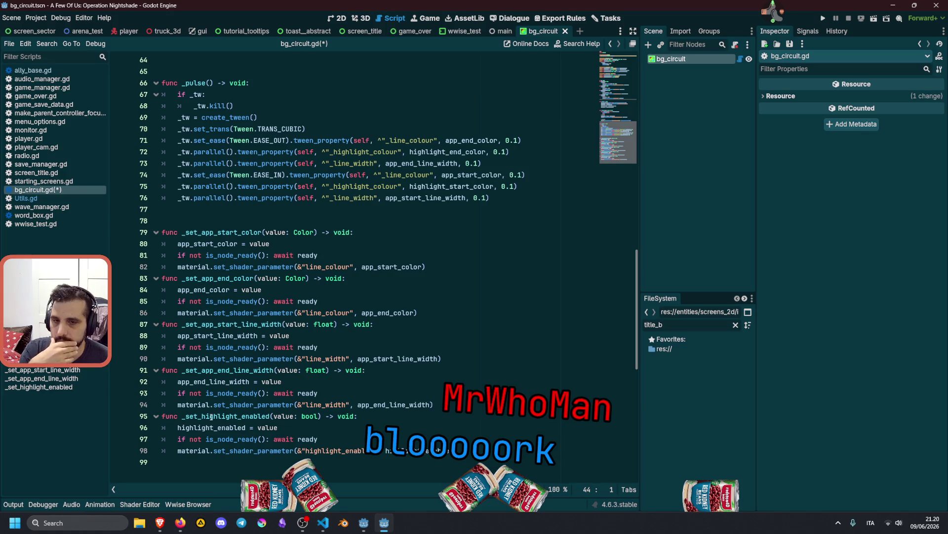
scroll(210, 416, up, 17)
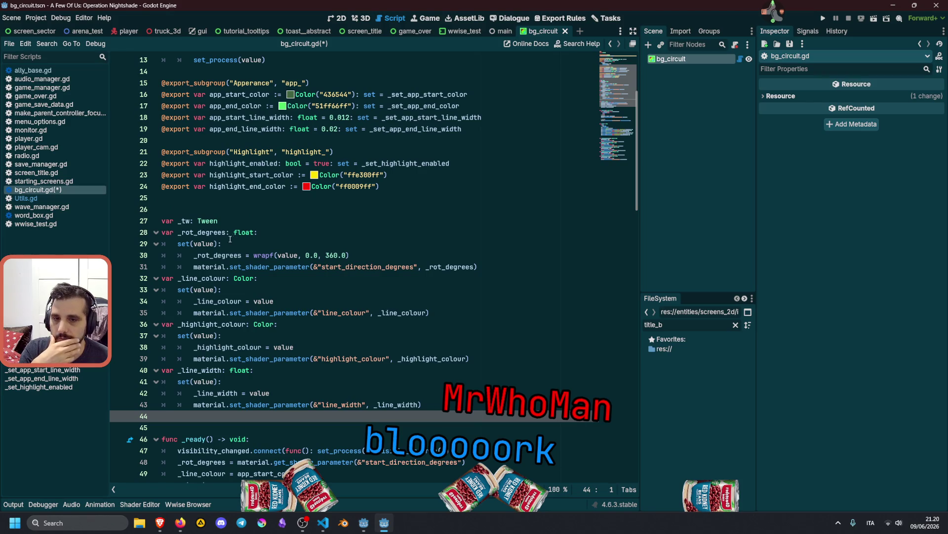
drag(192, 235, 240, 406)
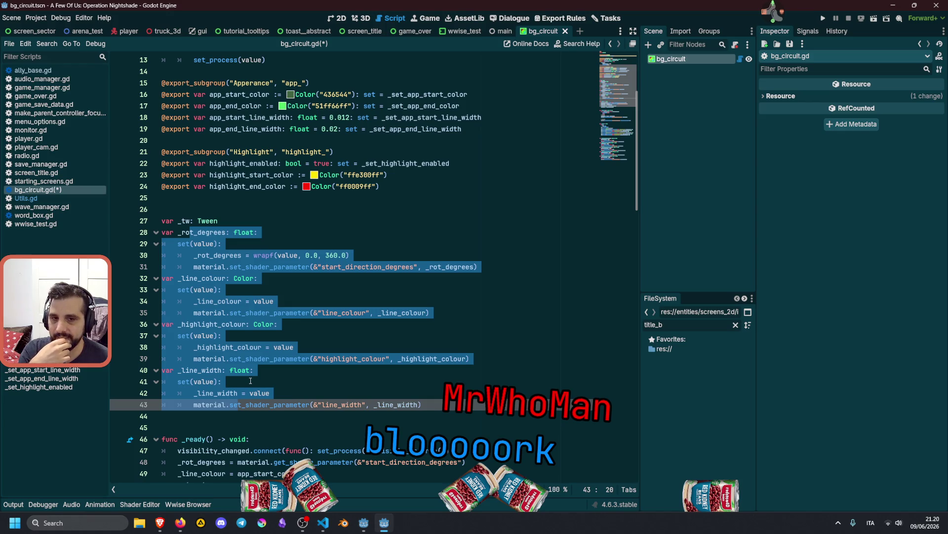
scroll(250, 381, down, 5)
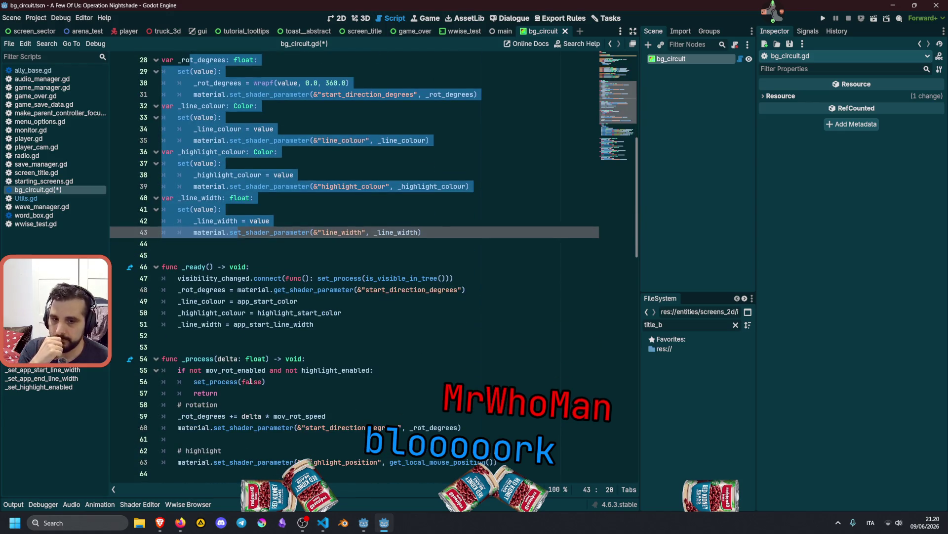
scroll(250, 381, down, 4)
scroll(251, 381, down, 3)
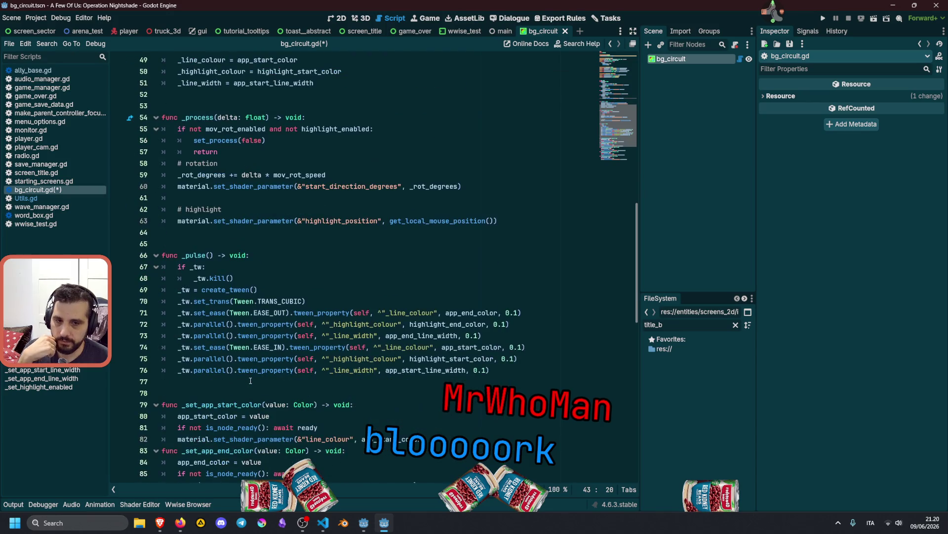
click(294, 283)
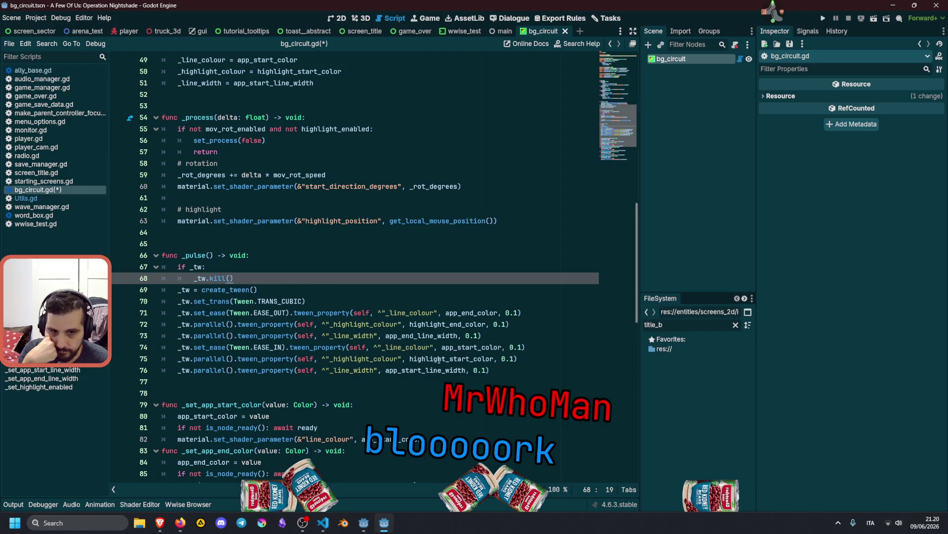
double_click(427, 370)
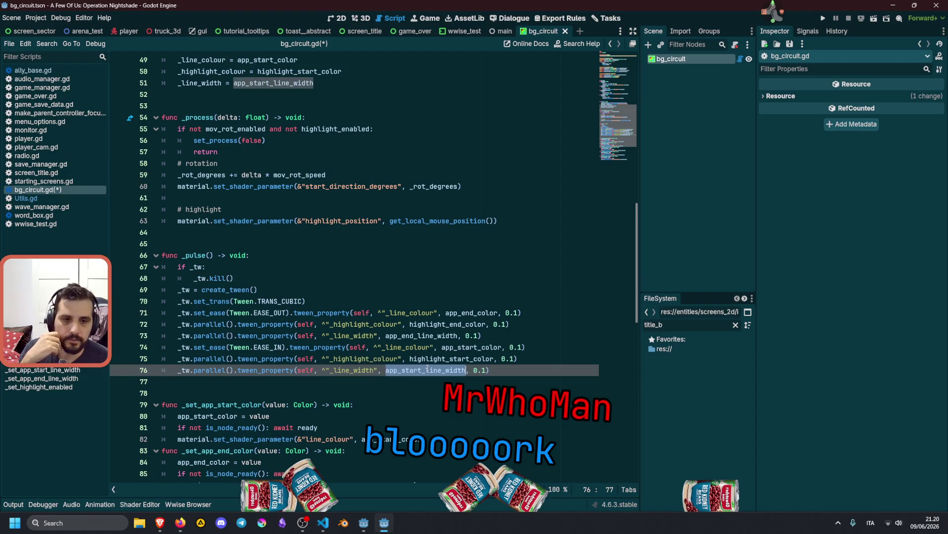
double_click(420, 335)
click(407, 287)
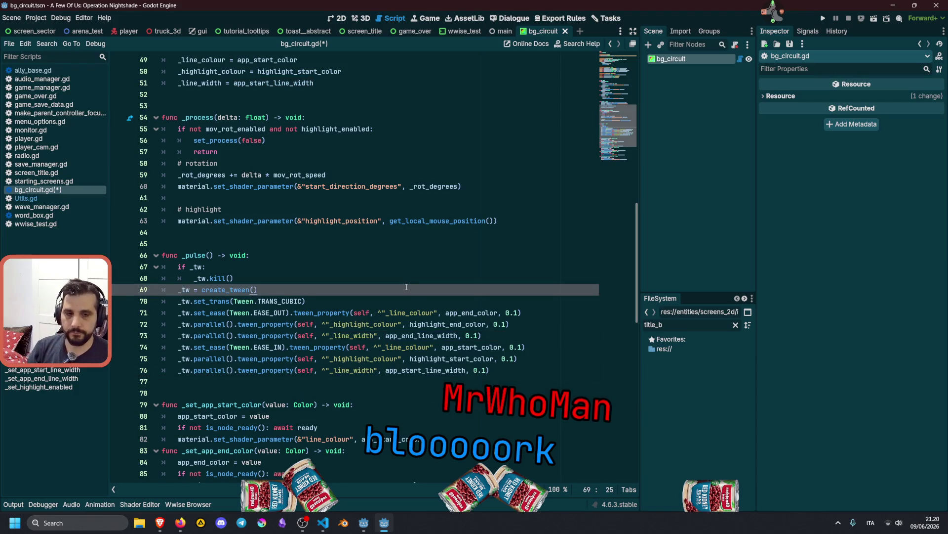
key(ctrl+s)
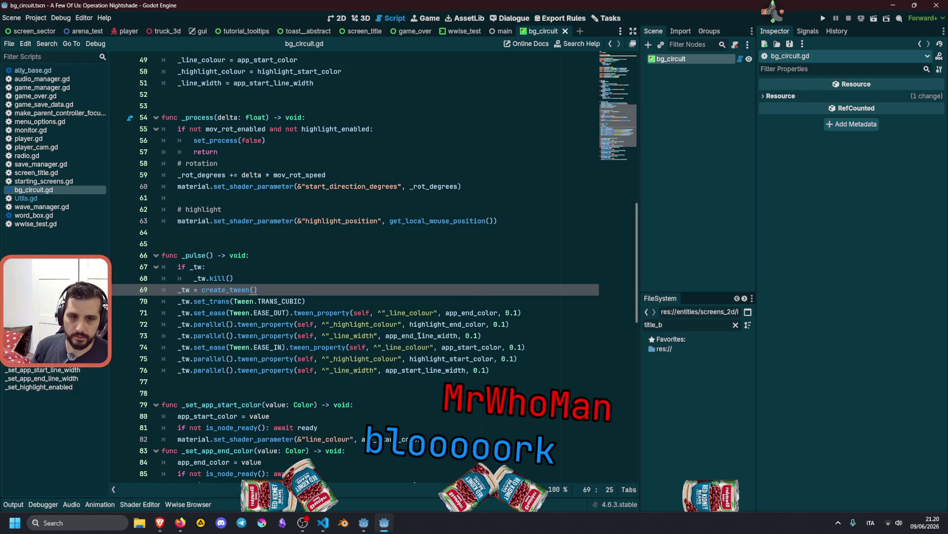
Ignore the UNUSED_PRIVATE_CLASS_VARIABLE warning on _btn_test_pulse and save
double_click(419, 335)
click(238, 266)
click(618, 55)
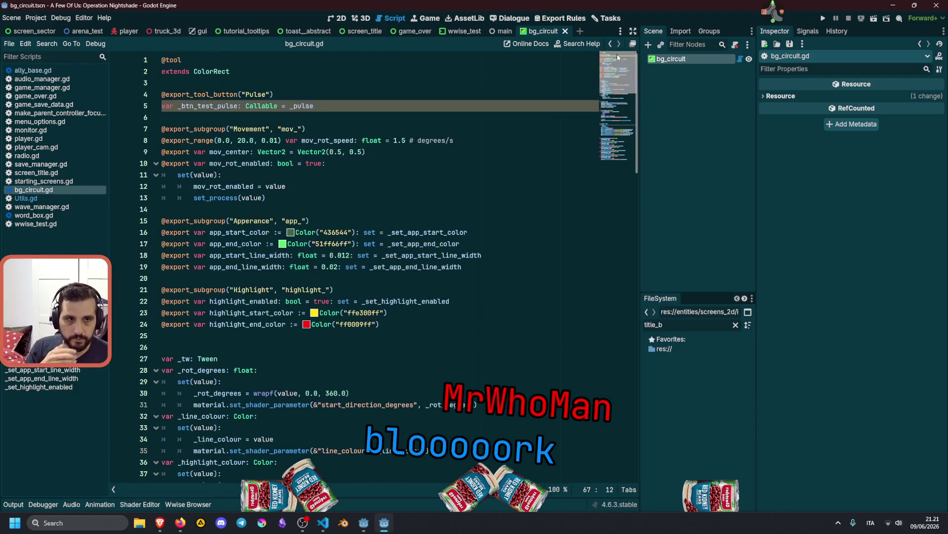
click(379, 232)
click(366, 162)
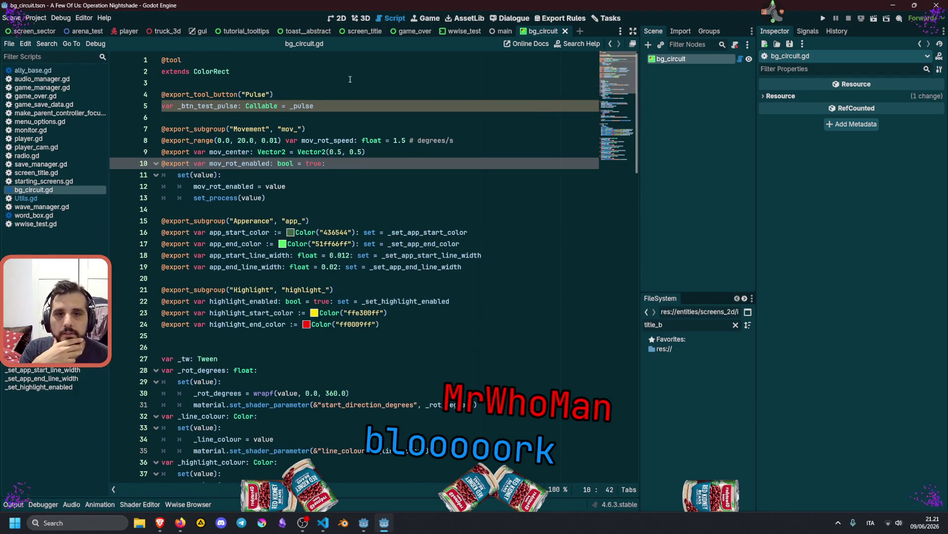
key(Up)
key(Up)
key(Up)
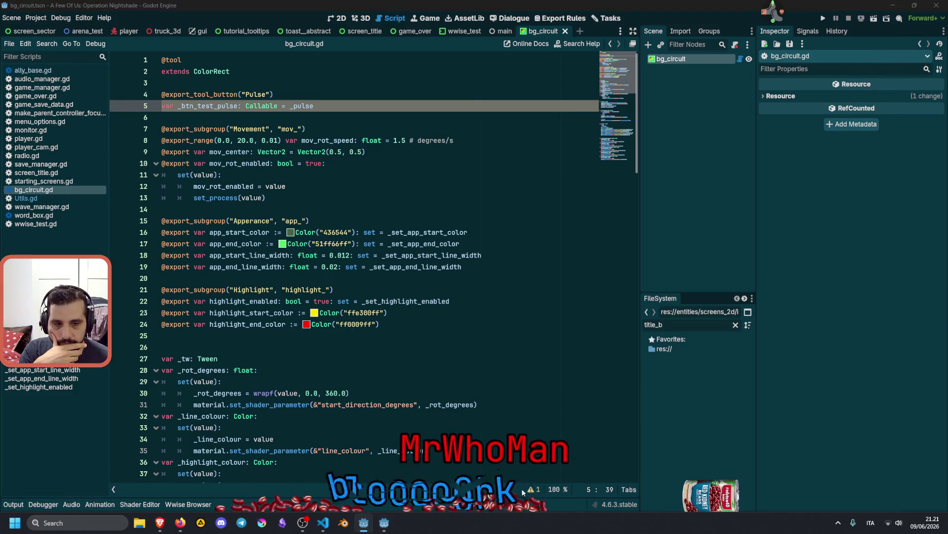
click(534, 489)
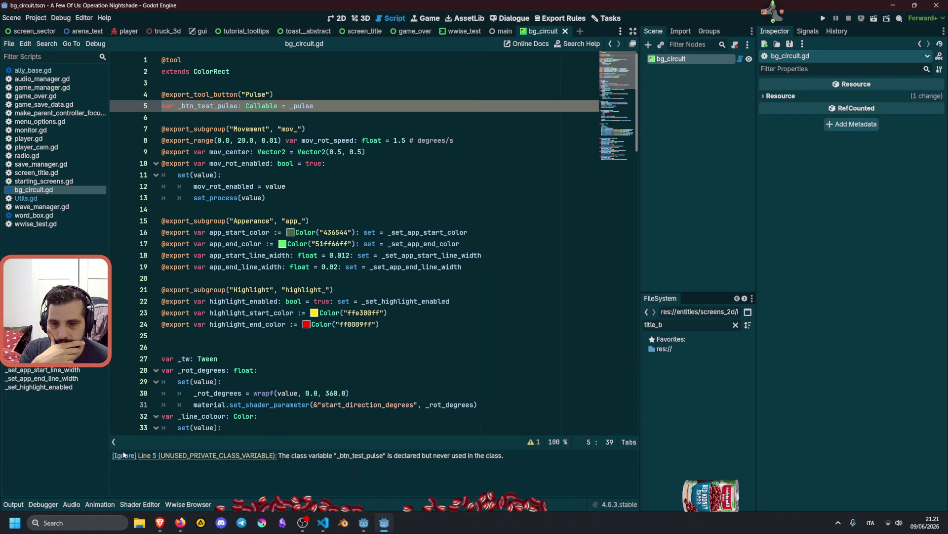
click(123, 455)
key(ctrl+s)
Save the script once more and return to the 2D scene view
click(407, 120)
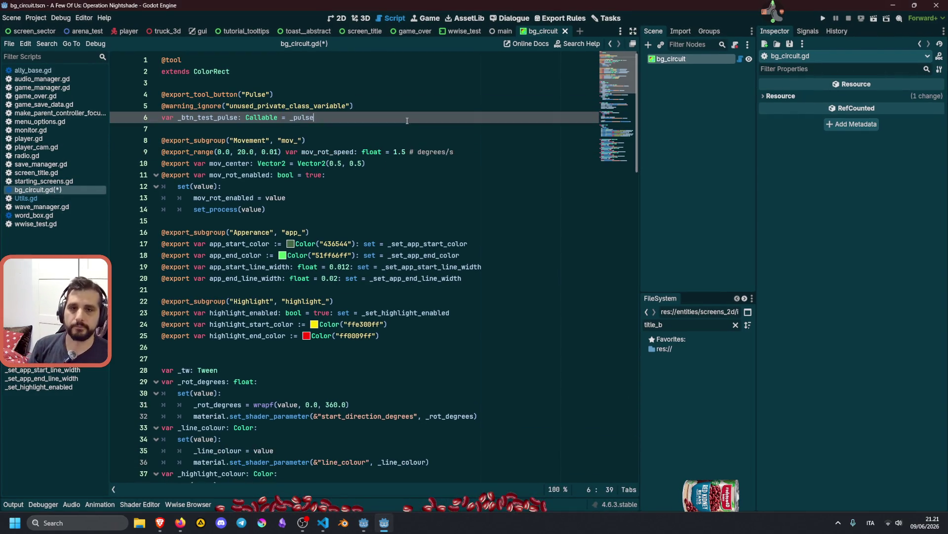
key(ctrl+s)
key(Up)
key(Up)
key(Up)
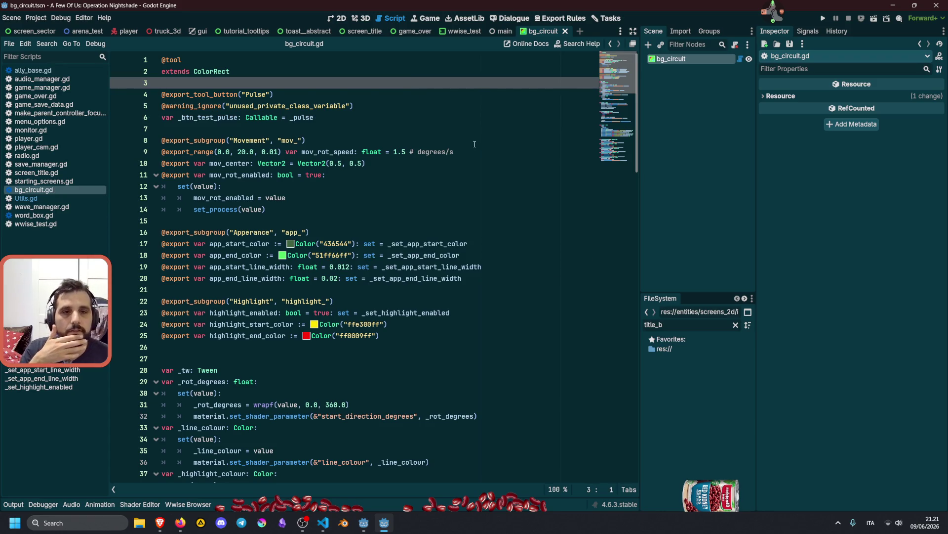
click(341, 19)
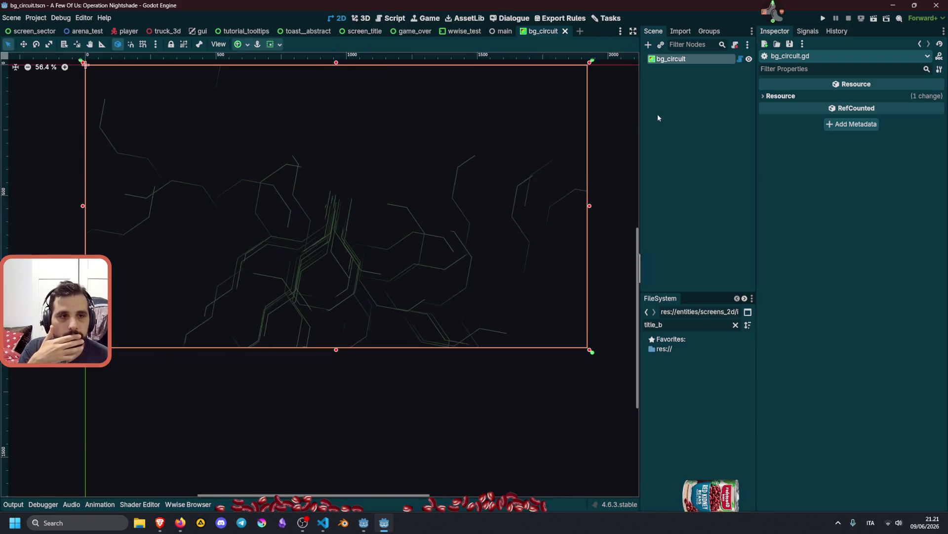
Select bg_circuit in the Inspector and fire the Pulse test button twice
click(671, 59)
scroll(899, 346, up, 5)
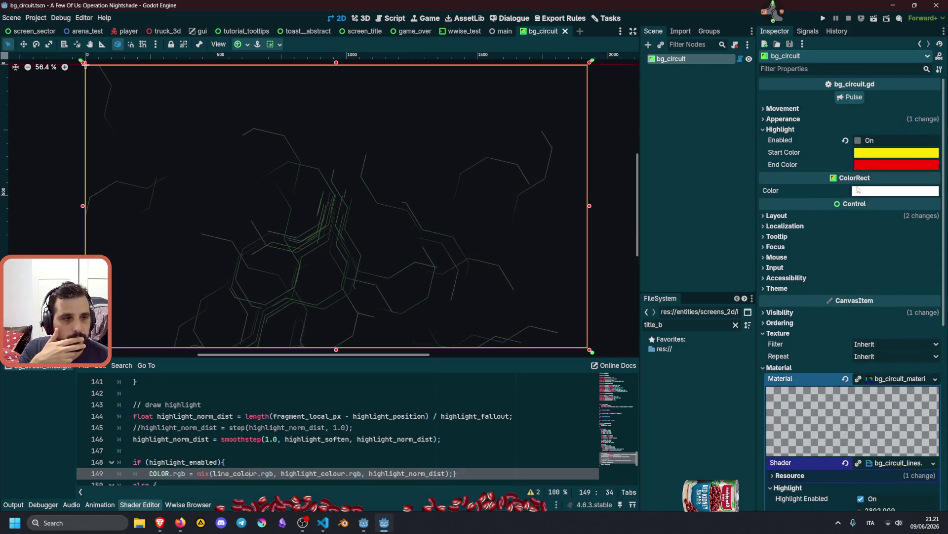
click(899, 379)
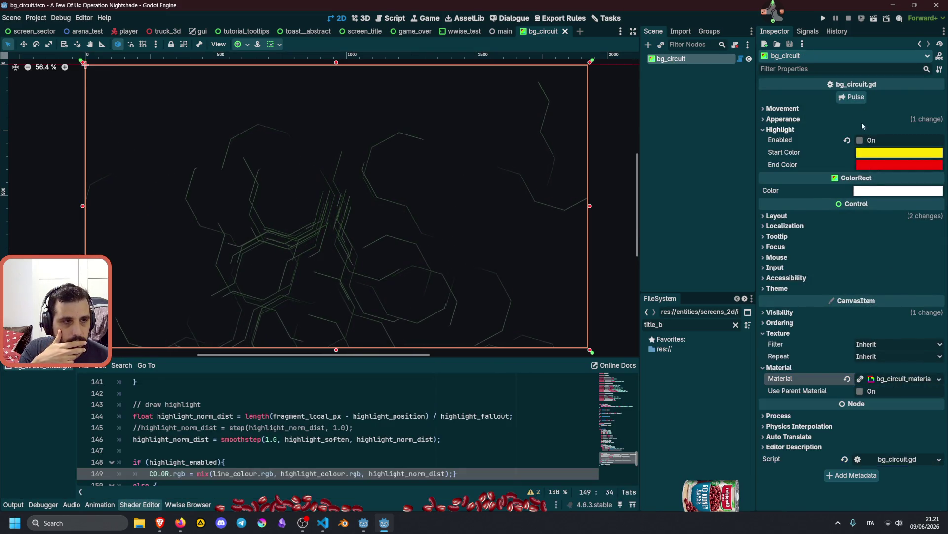
click(850, 98)
click(851, 98)
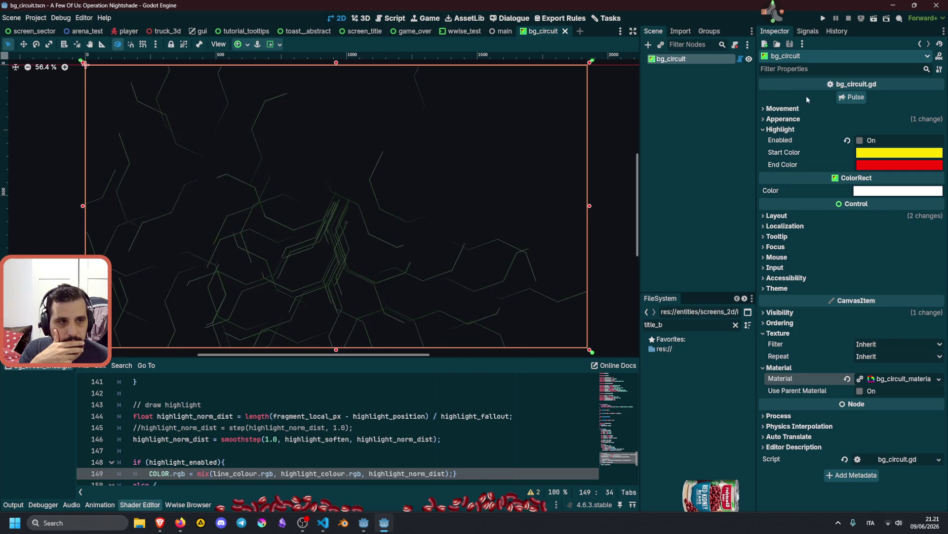
Revert End Line Width to 0.02, enable Highlight Enabled, and drag Start Line Width to 0.002
click(799, 119)
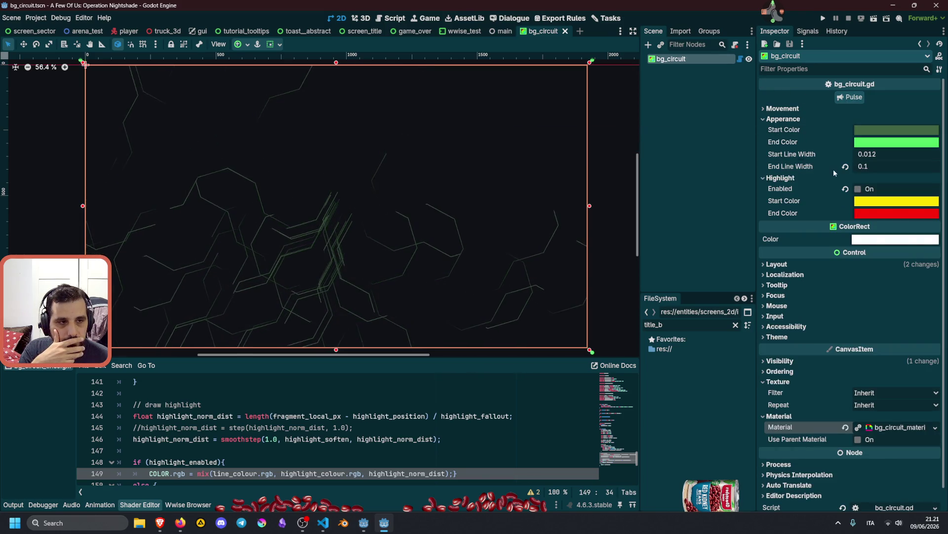
click(846, 168)
click(858, 189)
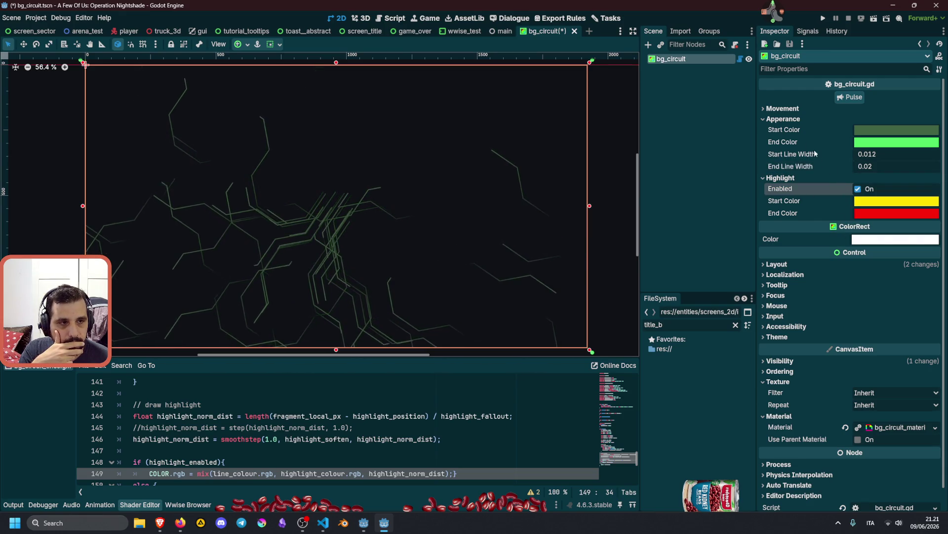
click(785, 119)
click(788, 110)
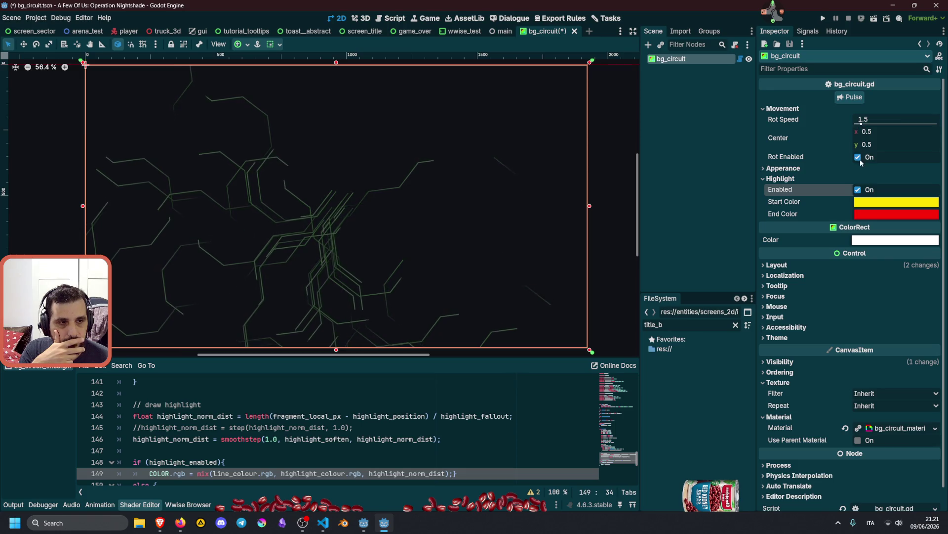
click(784, 108)
click(786, 119)
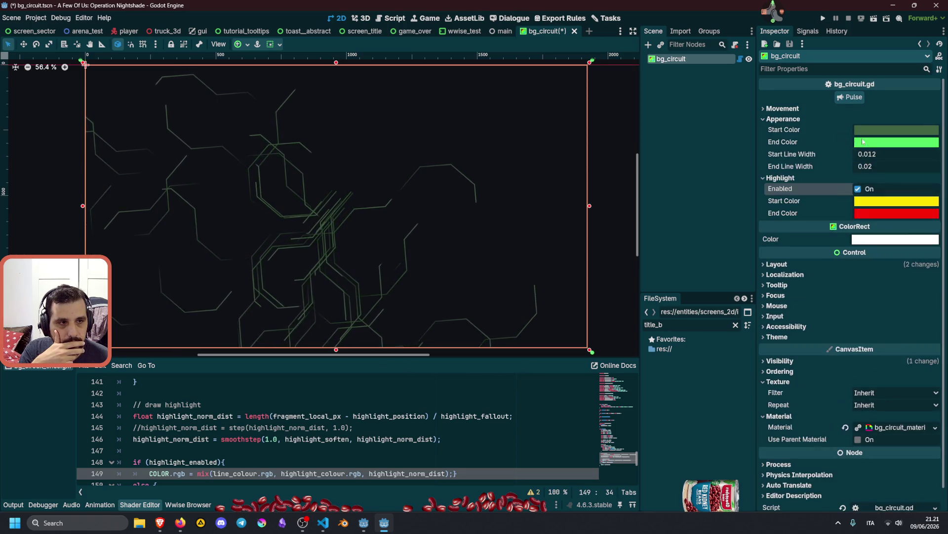
mouse_move(866, 159)
mouse_down()
mouse_move(909, 159)
mouse_move(862, 158)
mouse_up()
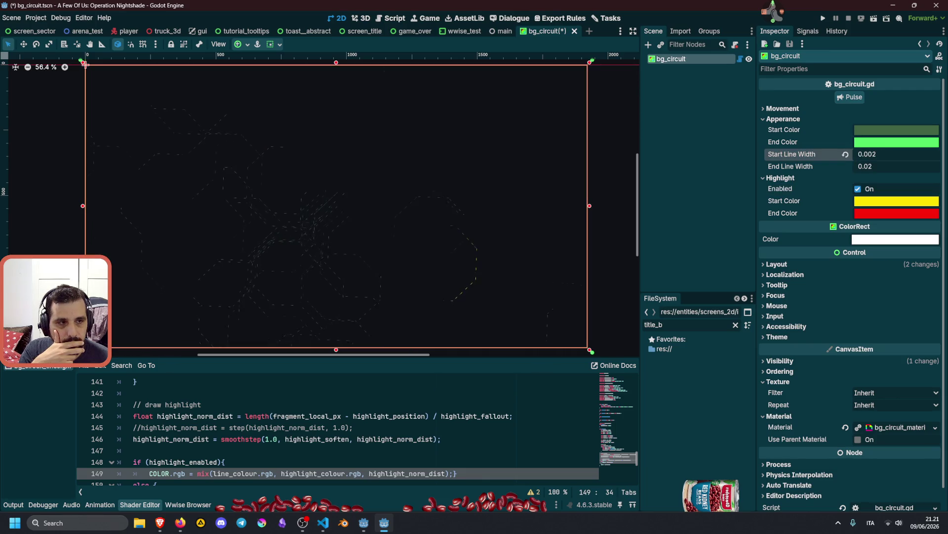
Revert Start Line Width to 0.012 and fire several test pulses
click(882, 154)
click(846, 155)
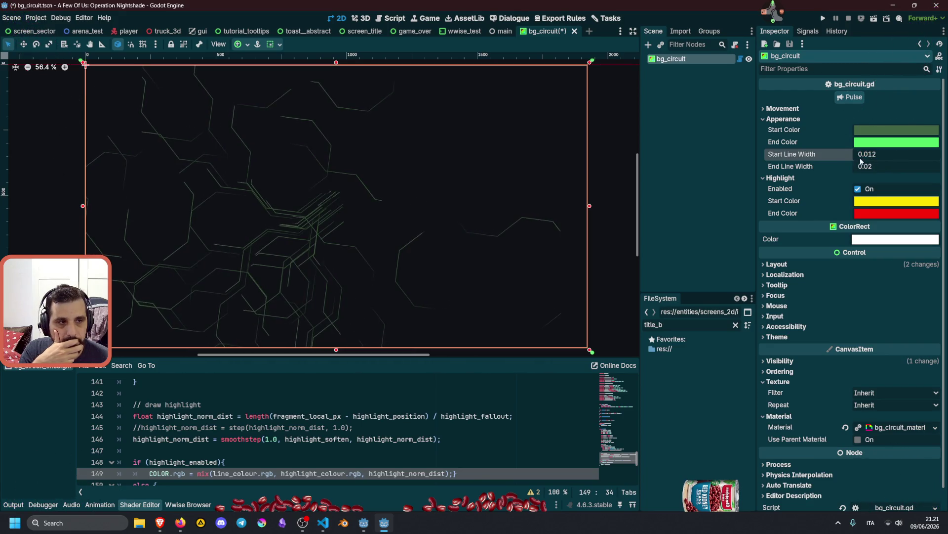
click(844, 101)
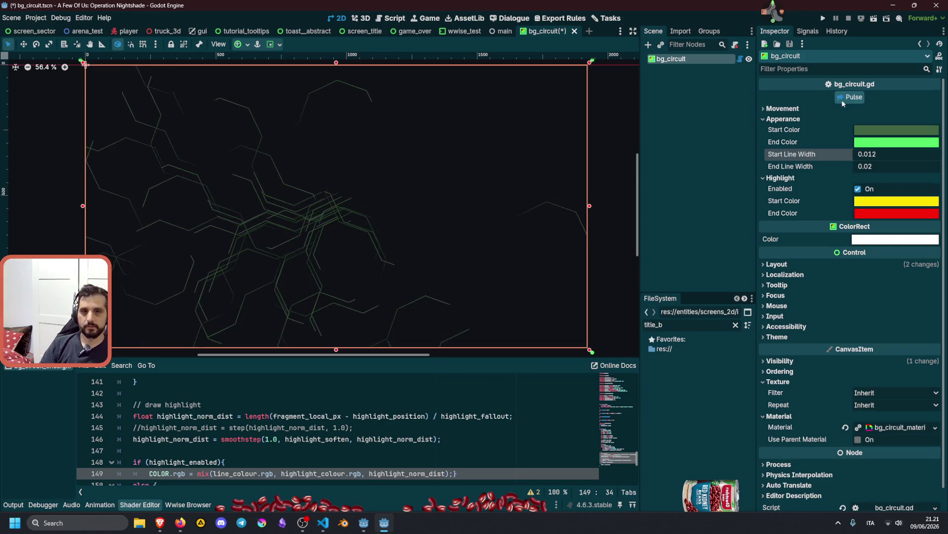
click(844, 101)
click(843, 100)
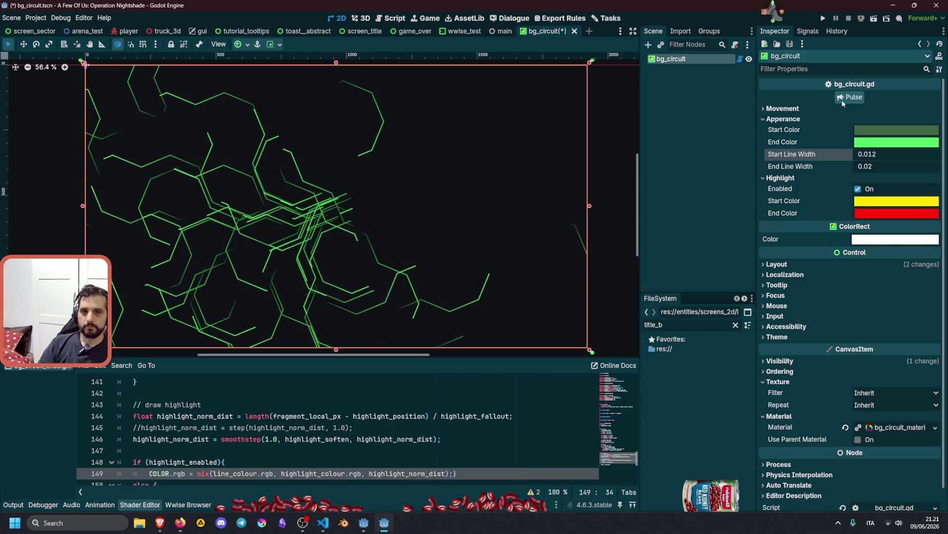
click(843, 101)
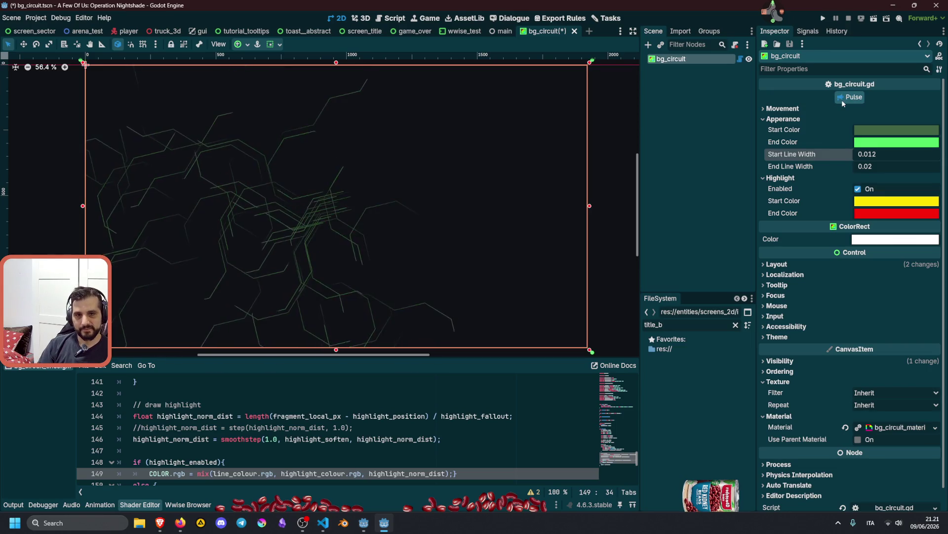
Set End Line Width to 0.03, pulse again, and open the End Color picker
click(876, 168)
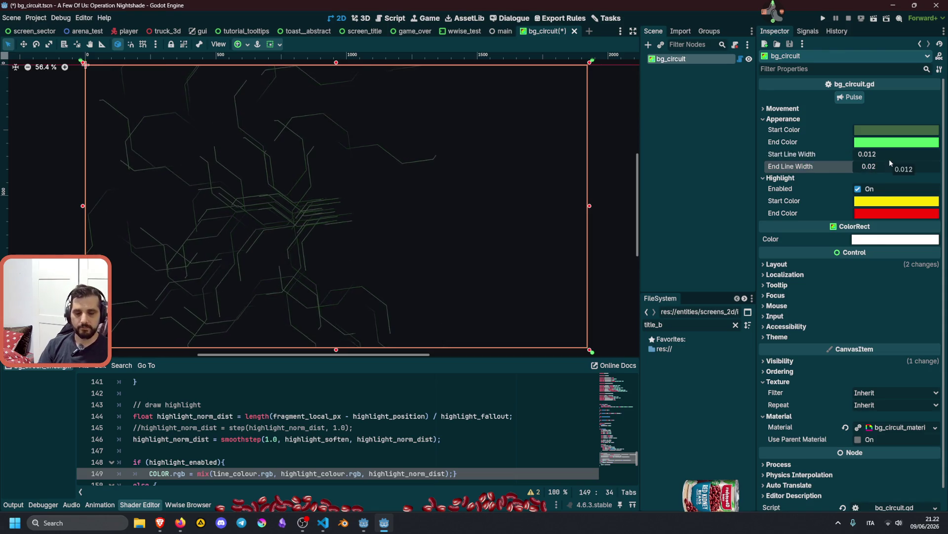
text(0.04)
key(Return)
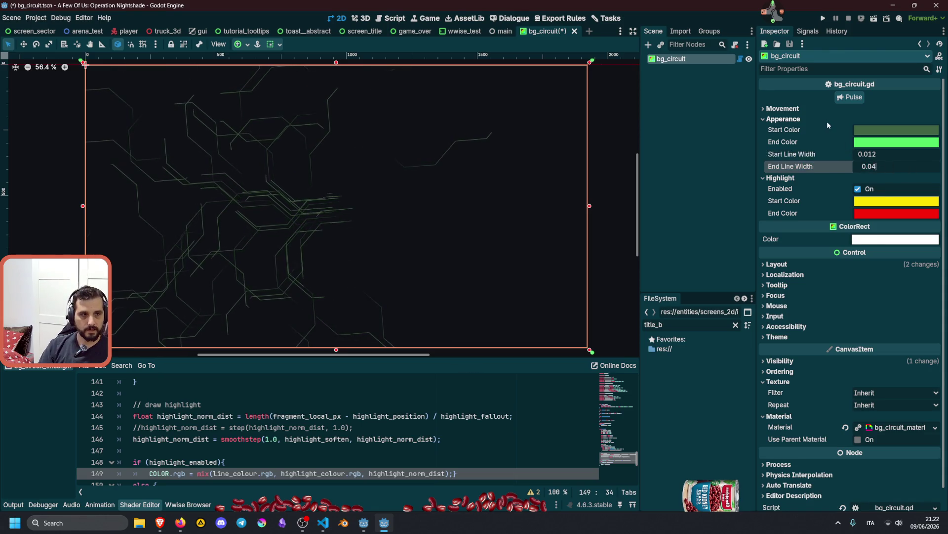
click(847, 97)
text(0.03)
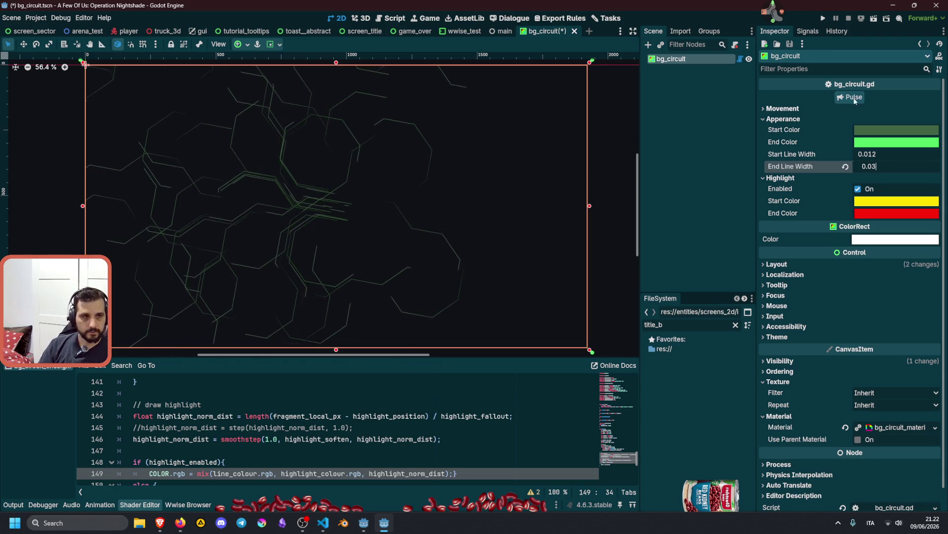
click(855, 98)
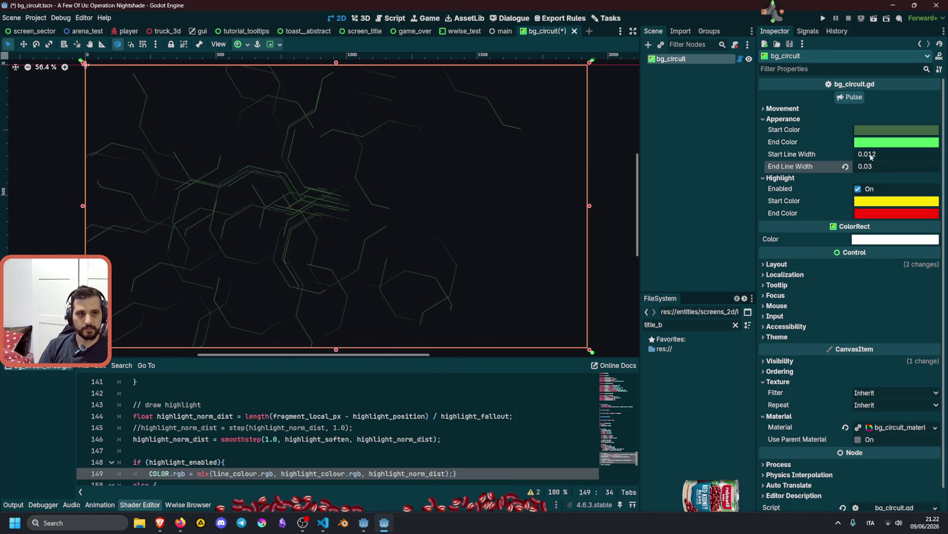
click(876, 144)
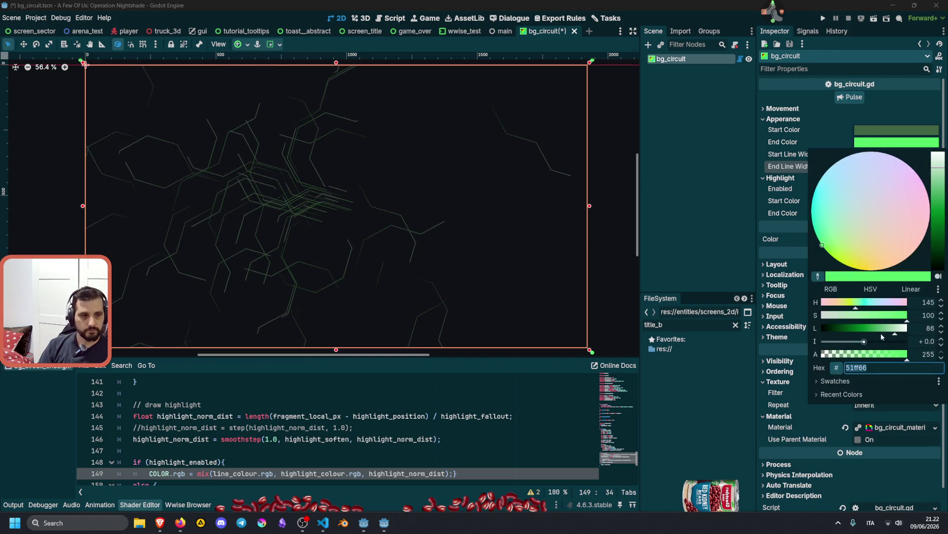
Set the End Color to the yellow preset swatch and fire a test pulse
click(856, 382)
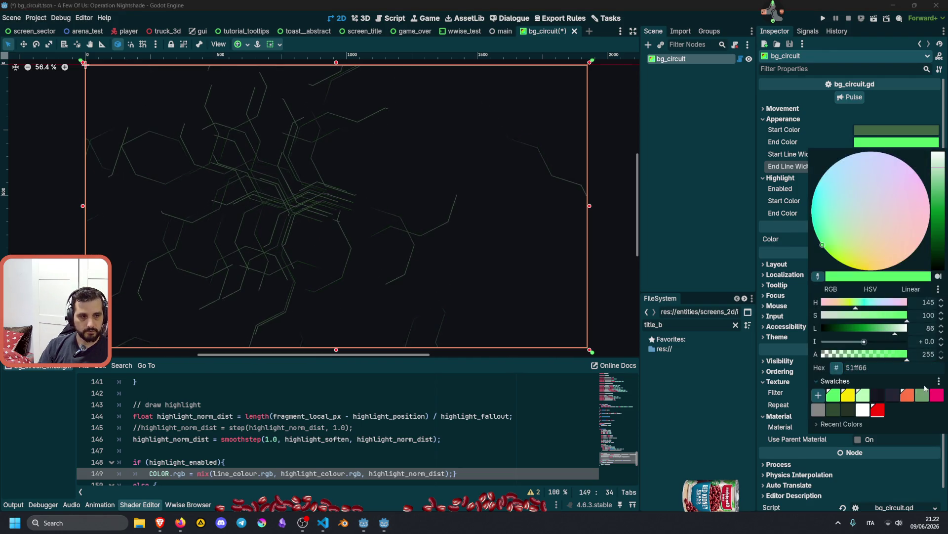
click(848, 395)
click(804, 151)
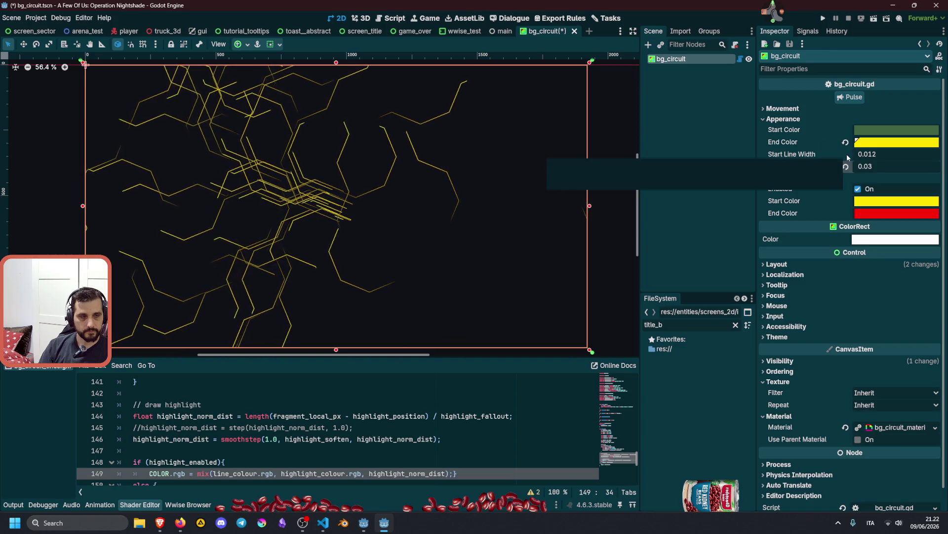
click(847, 98)
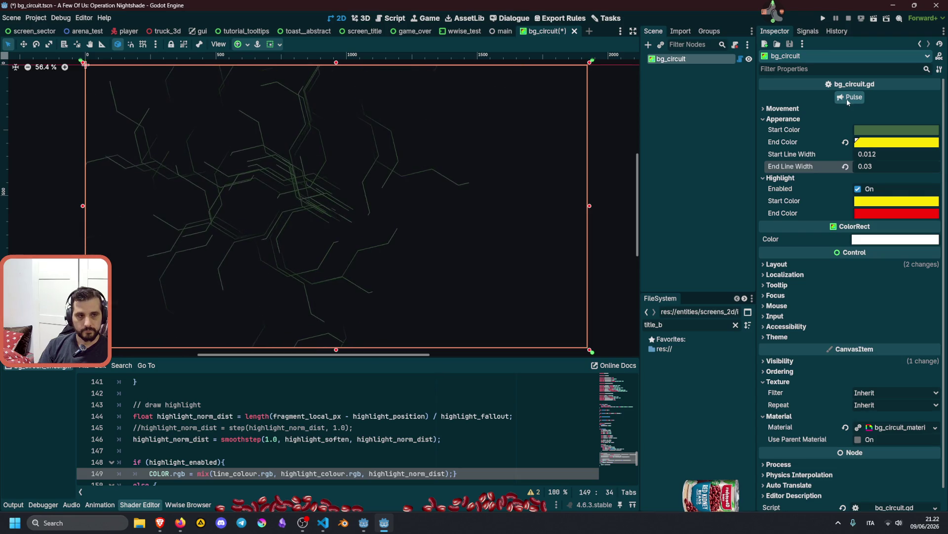
Try End Line Width 0.23 and Start Line Width 0.137, test-pulsing after each change
mouse_move(879, 165)
mouse_down()
mouse_move(909, 165)
mouse_move(869, 165)
mouse_up()
click(853, 97)
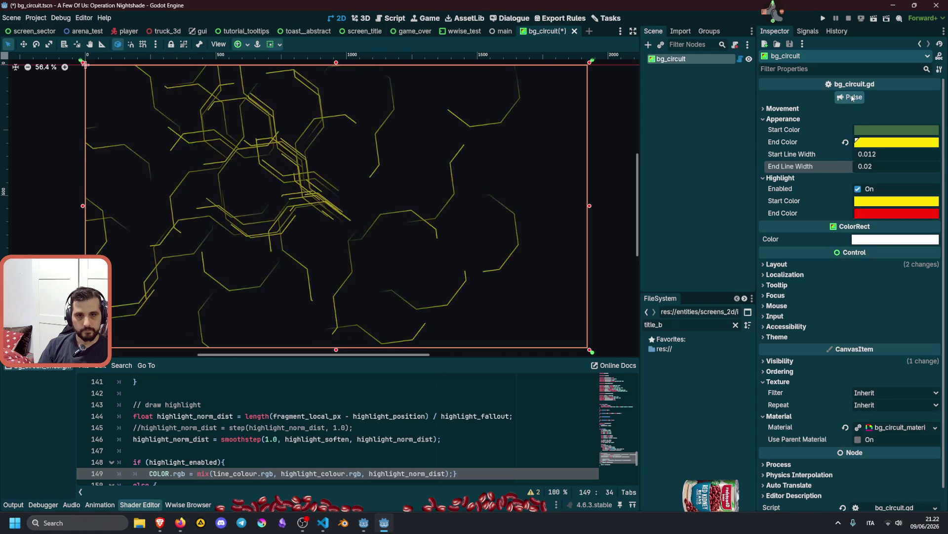
drag(875, 155, 904, 155)
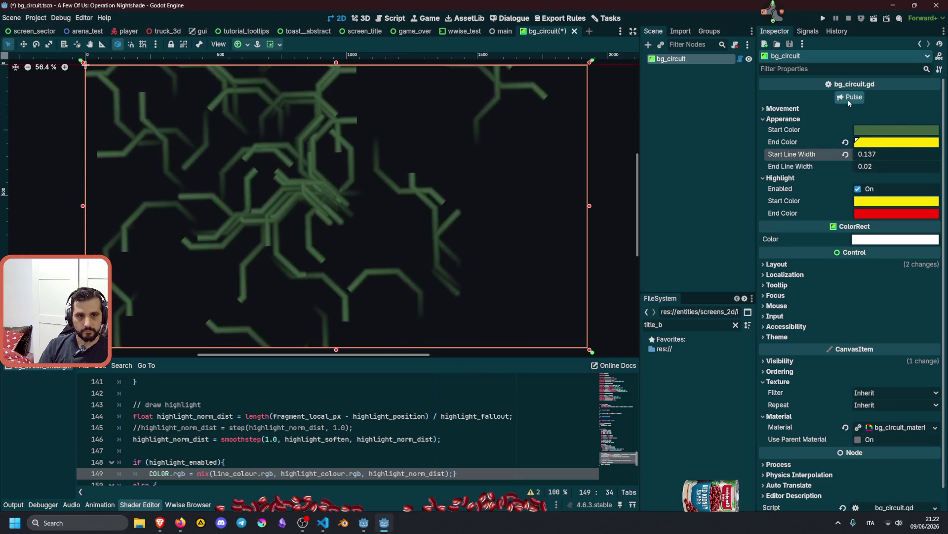
click(849, 101)
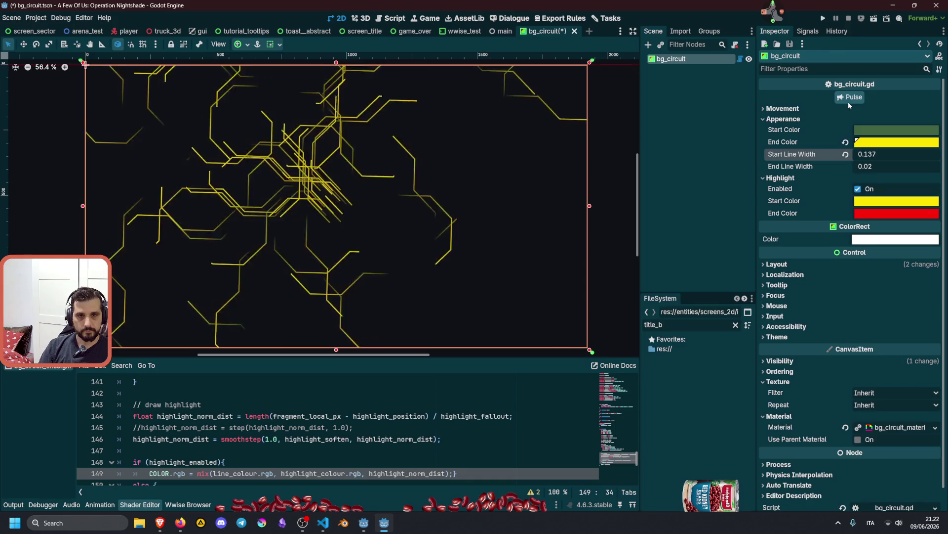
Reset Start Line Width to its 0.012 default and fire a couple more test pulses
drag(883, 158, 862, 156)
click(846, 155)
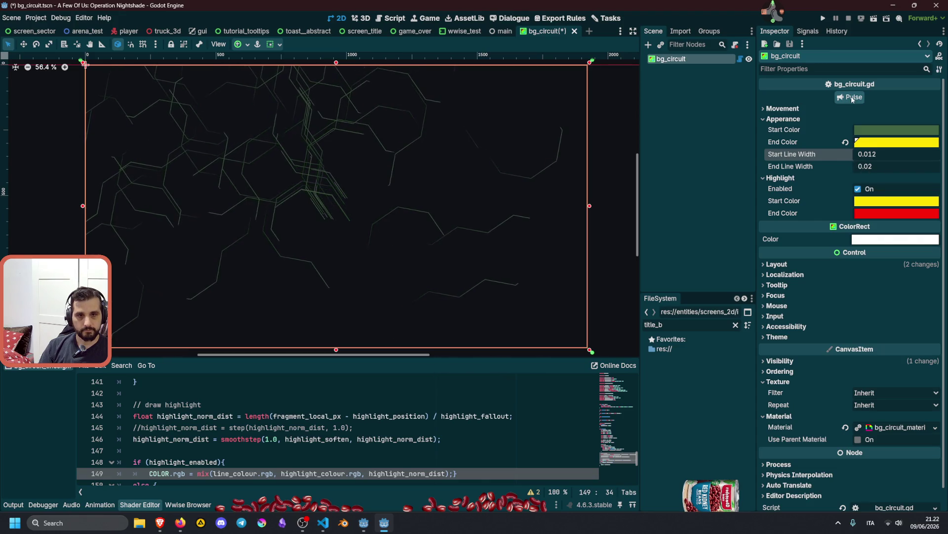
click(852, 99)
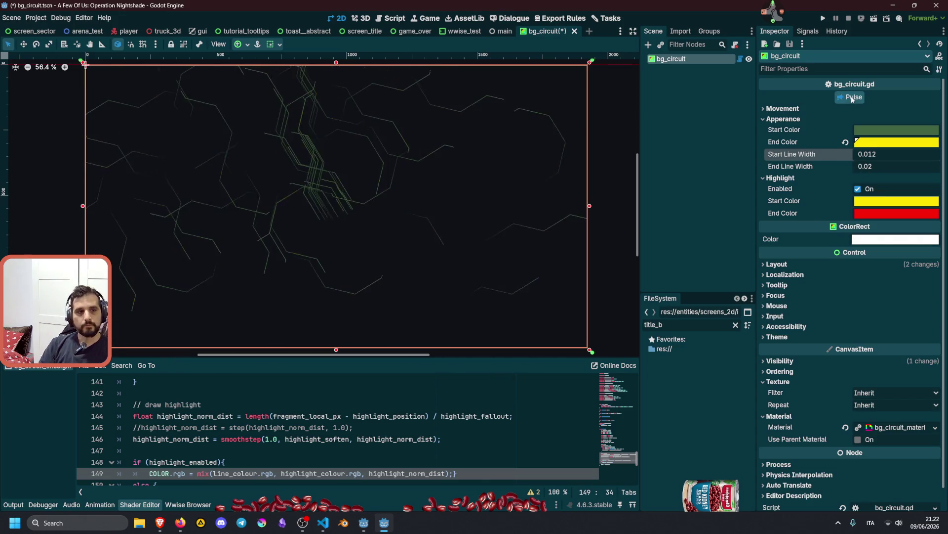
click(853, 98)
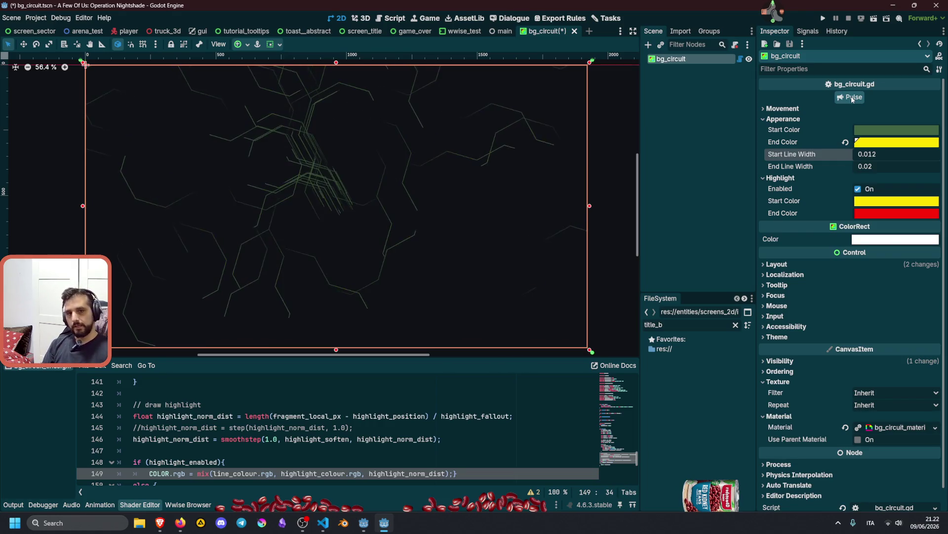
click(888, 143)
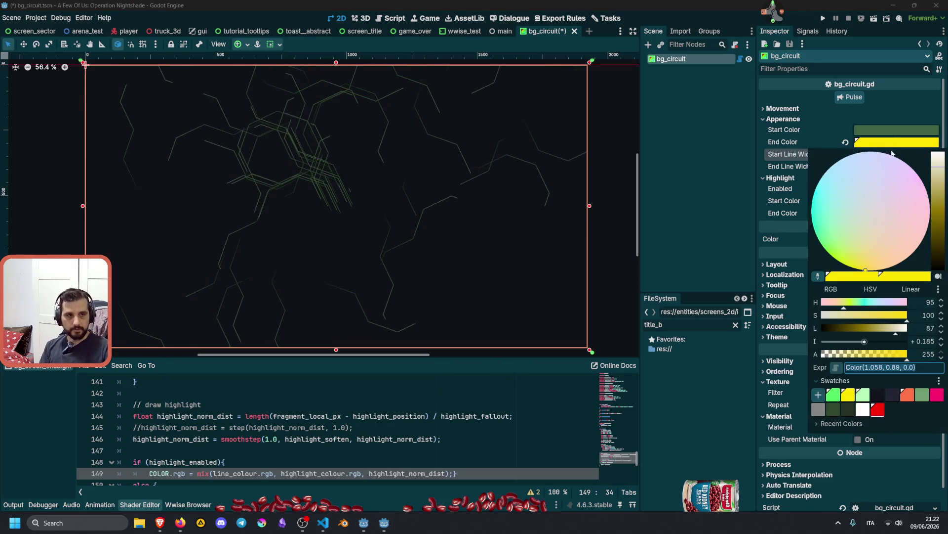
Replace the yellow End Color with the muted grey-green swatch (709d71)
click(921, 395)
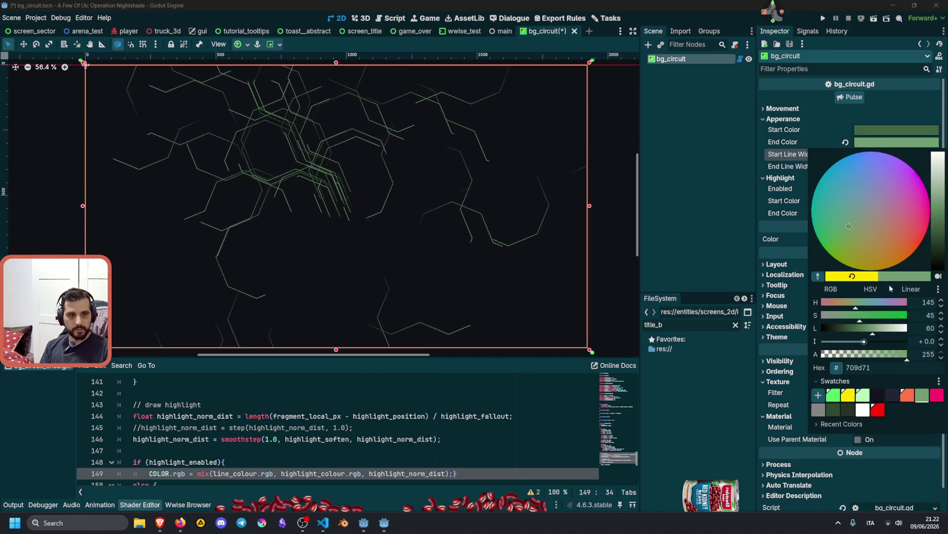
click(811, 143)
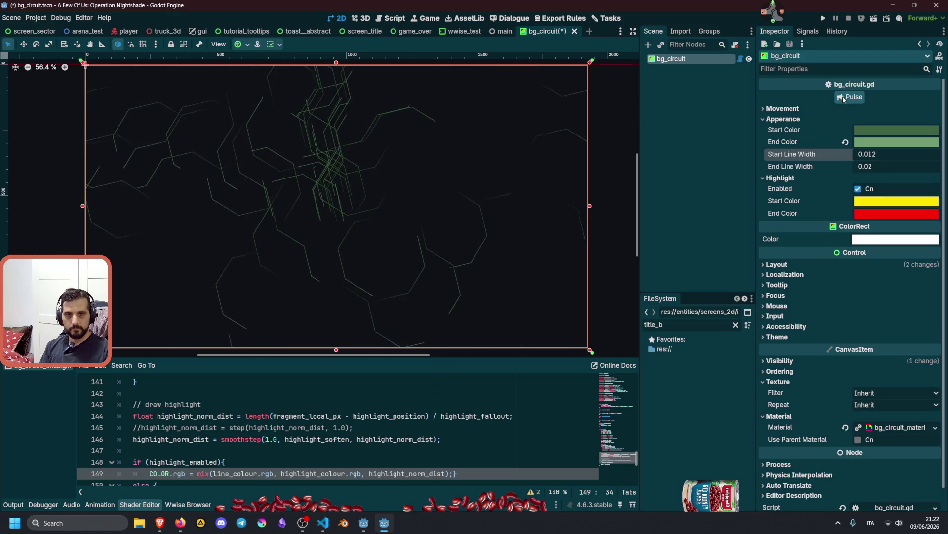
click(740, 60)
Review bg_circuit.gd's exports and place the caret after the mov_rot_enabled setter's last line
scroll(423, 250, down, 8)
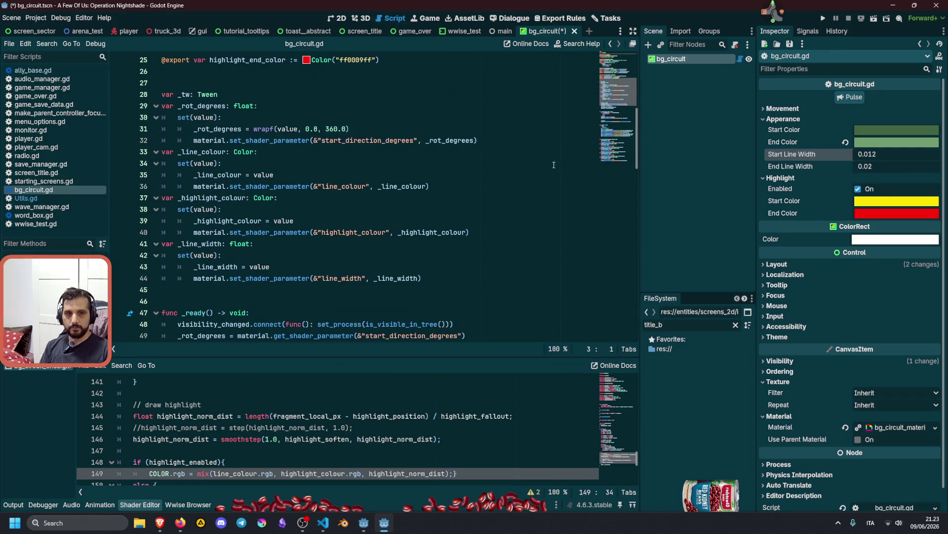
scroll(609, 113, down, 15)
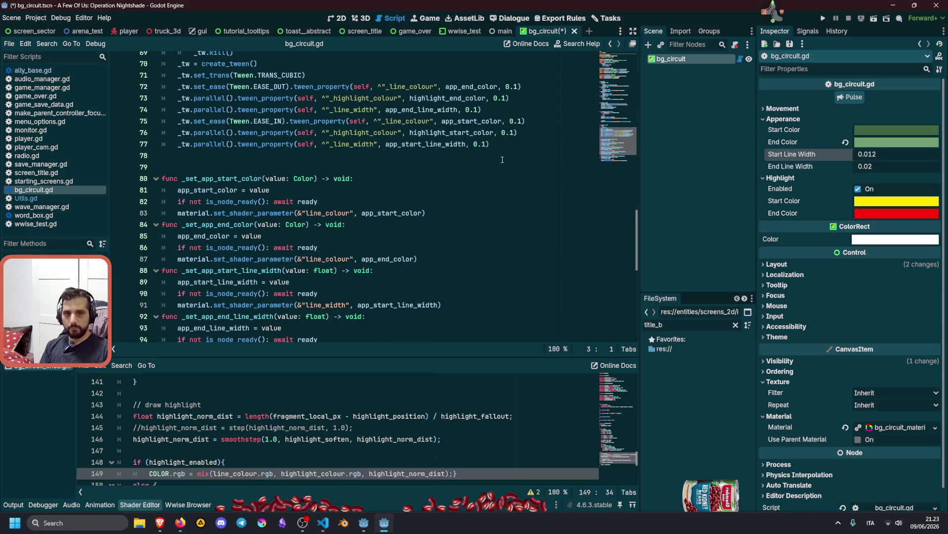
scroll(502, 159, down, 4)
scroll(502, 160, up, 12)
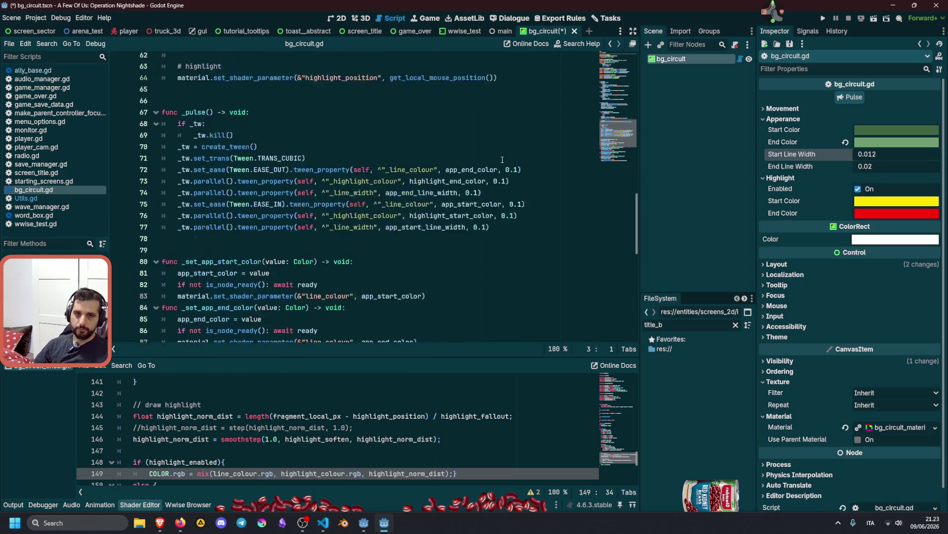
drag(609, 112, 611, 52)
click(379, 171)
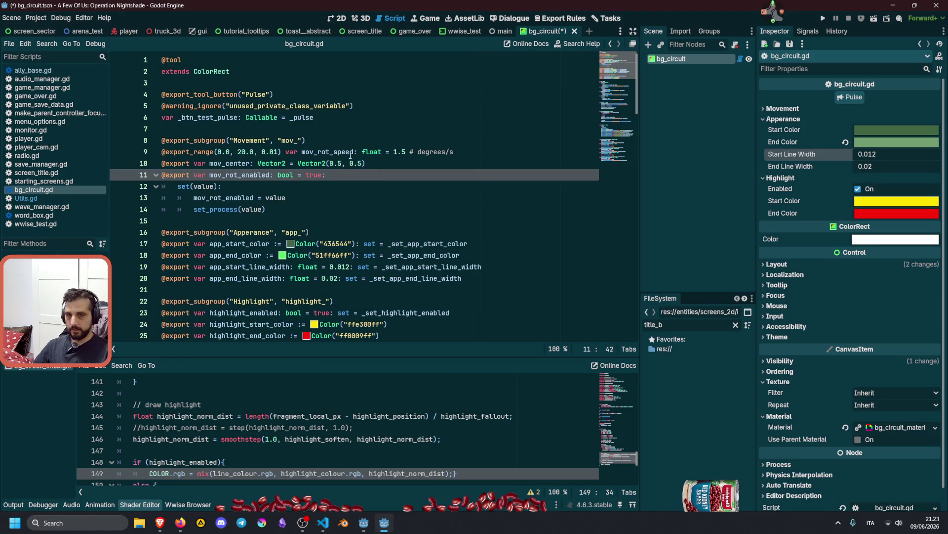
scroll(333, 163, down, 3)
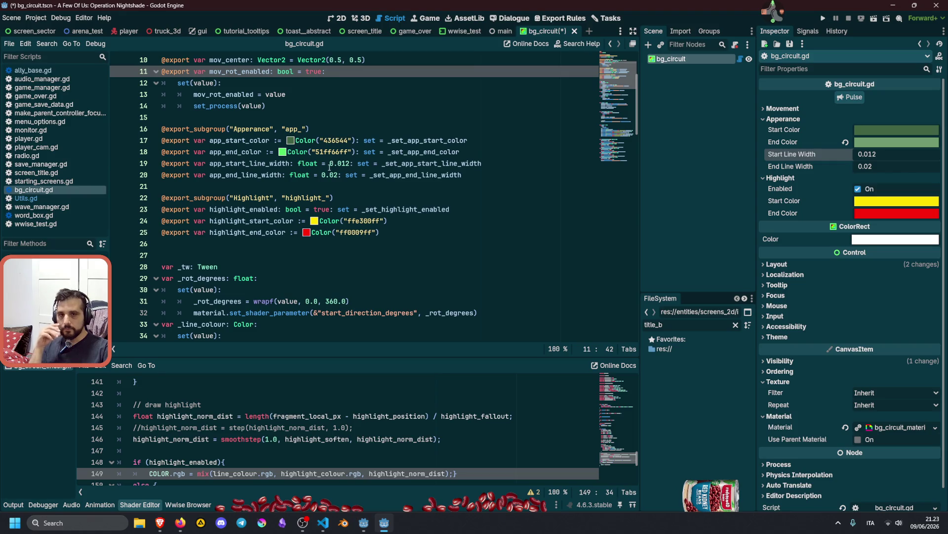
scroll(330, 168, up, 2)
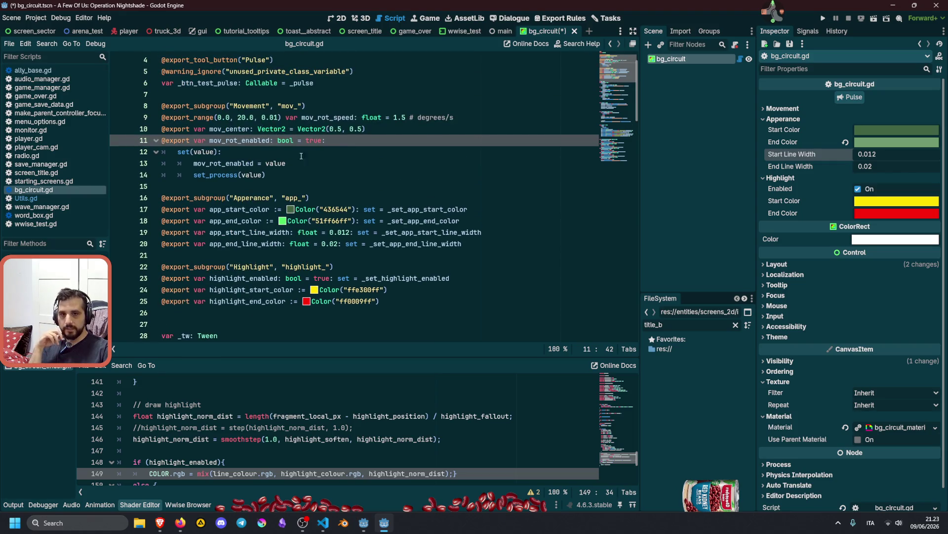
click(308, 174)
key(Return)
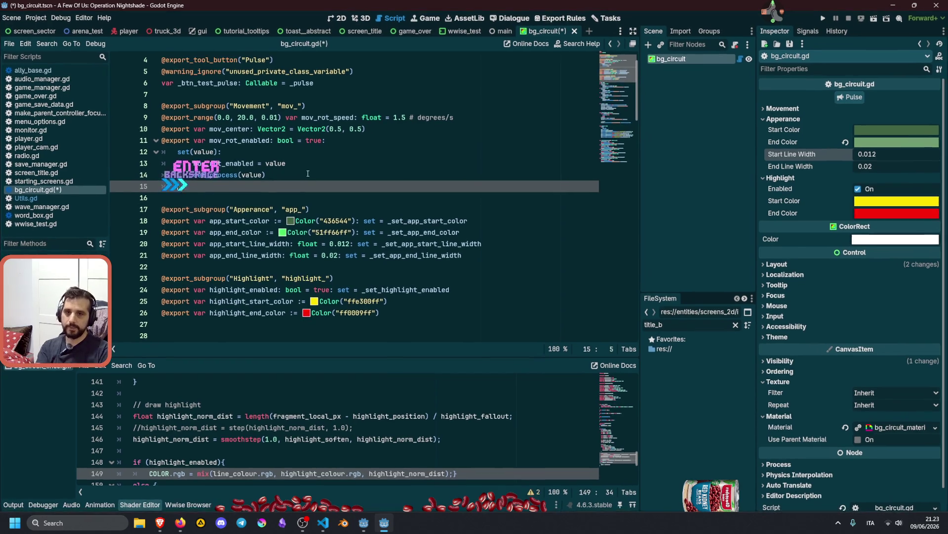
key(BackSpace)
key(BackSpace)
text(@export)
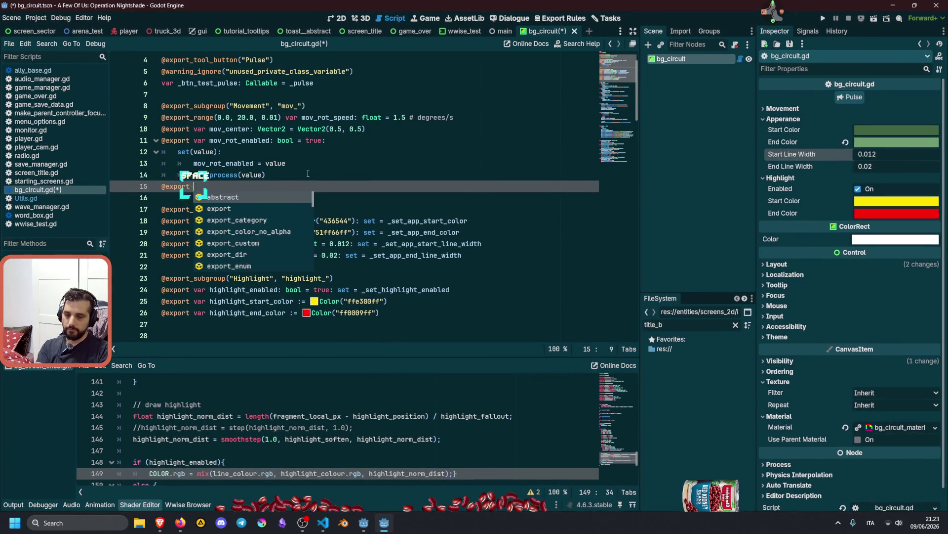
text(var)
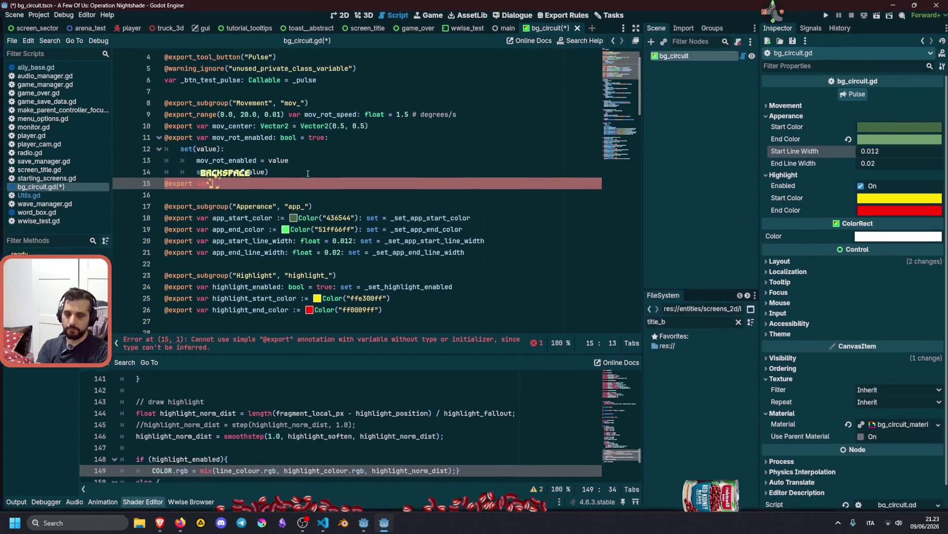
key(BackSpace)
text(mov_pulse)
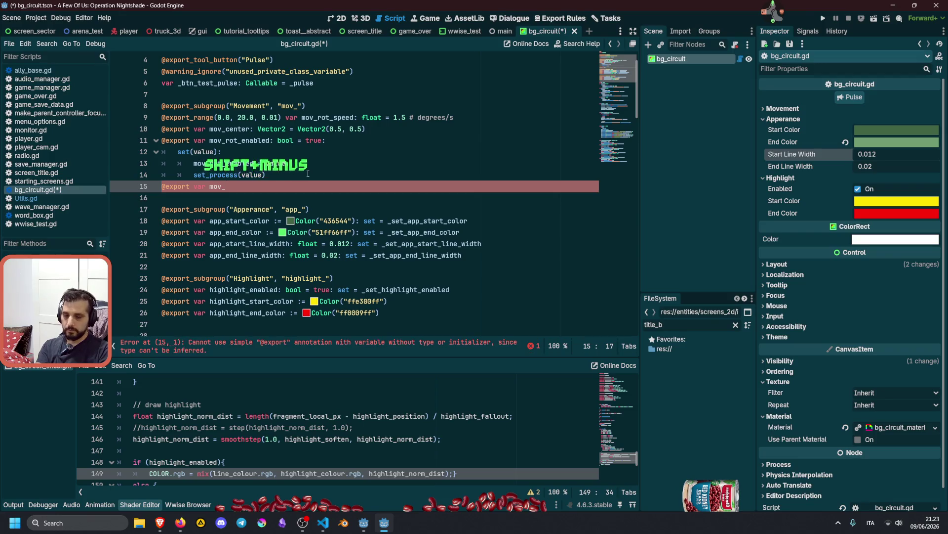
text(_spe)
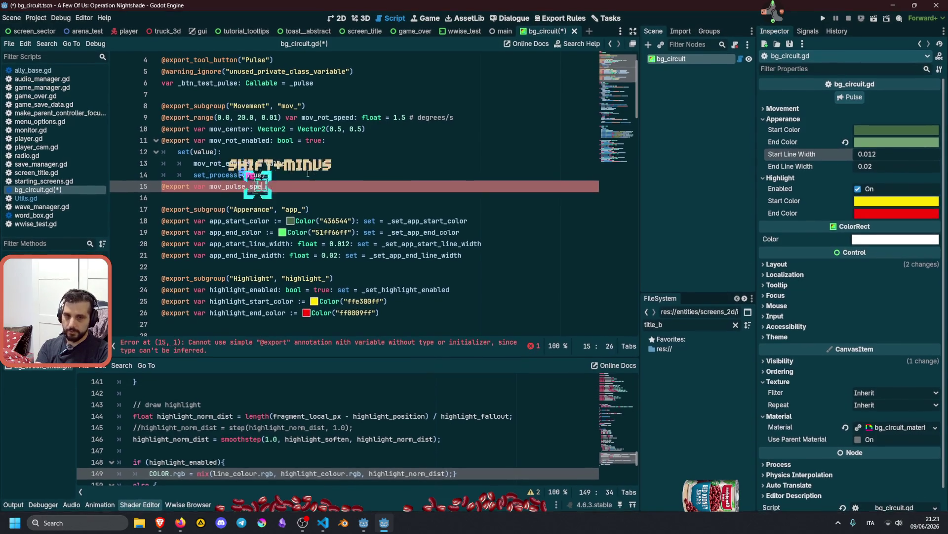
text(ed: float)
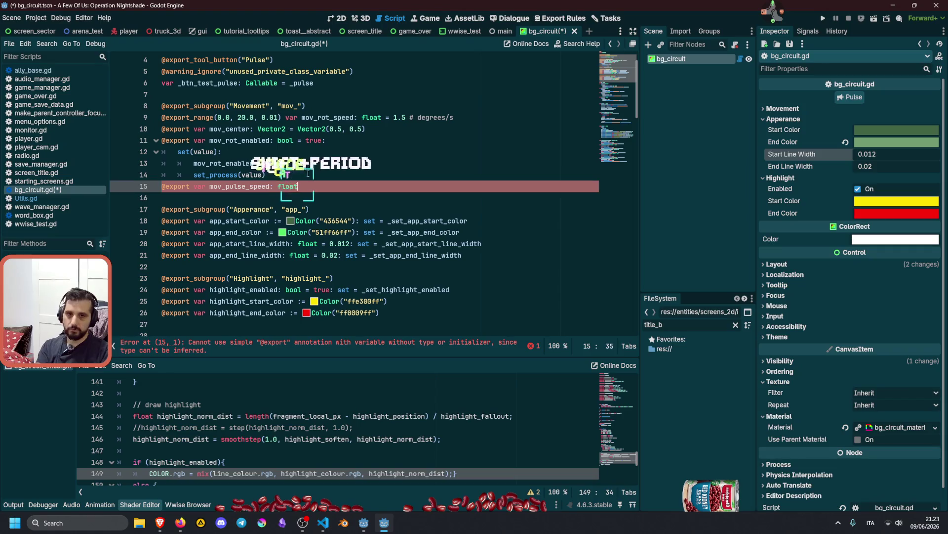
key(ctrl+Left)
key(ctrl+Left)
text(_)
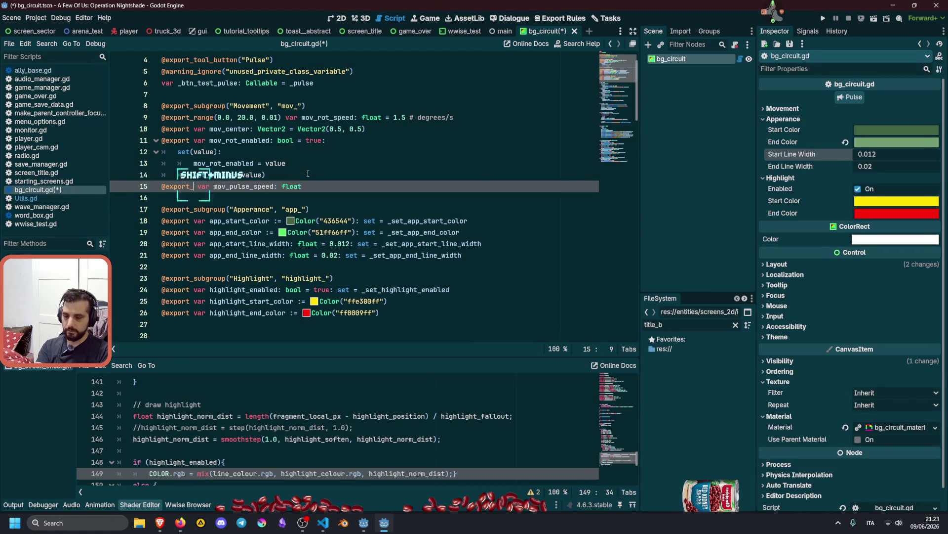
key(Return)
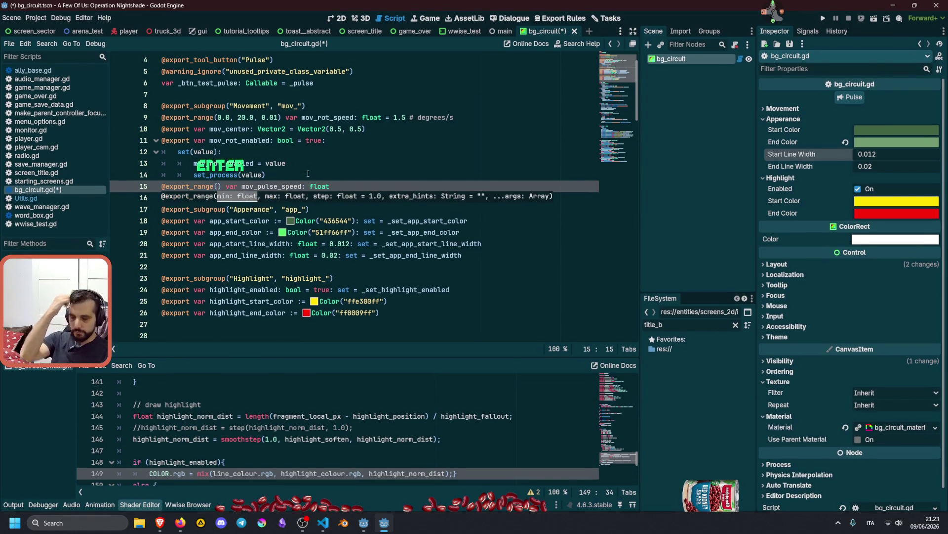
Fill in the range arguments (0.01, 0.2, 0.01) and a default value of 0.05
text(0.0)
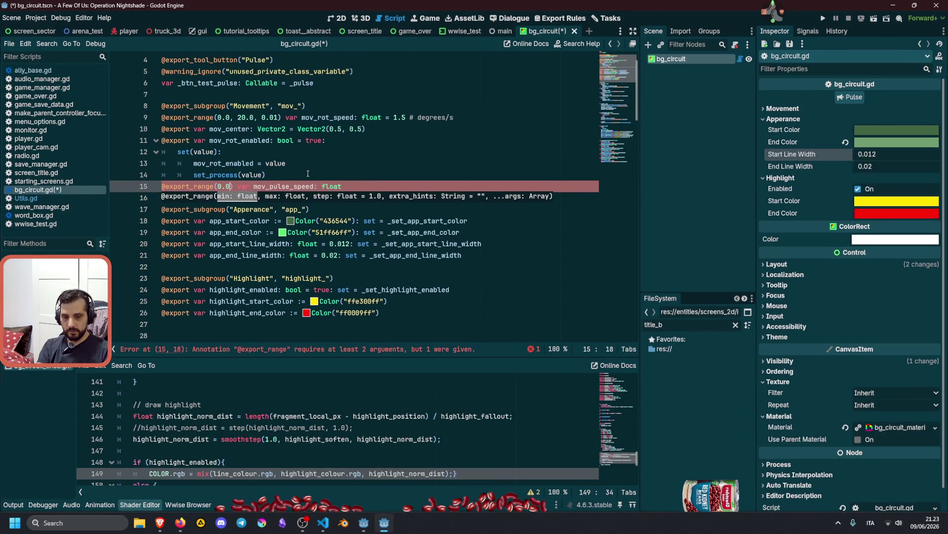
text(05)
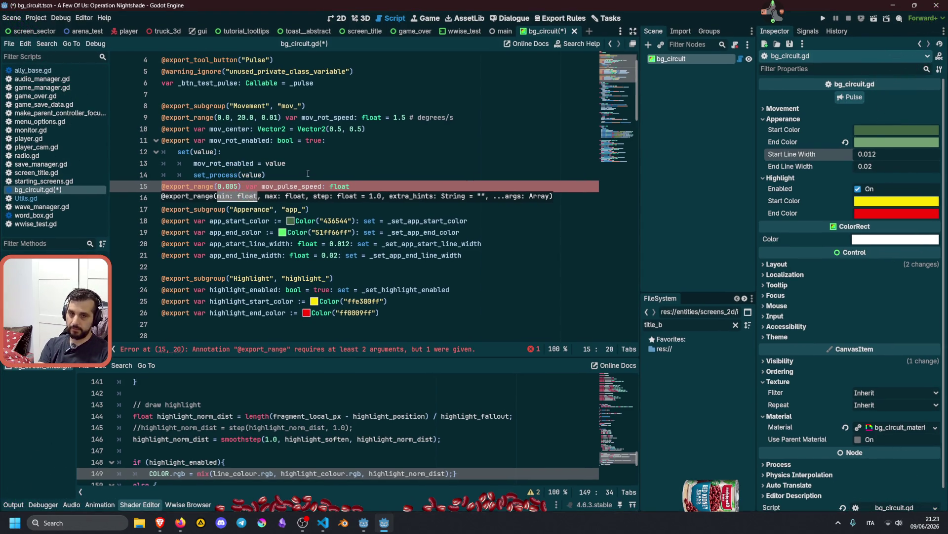
key(BackSpace)
key(BackSpace)
text(1, )
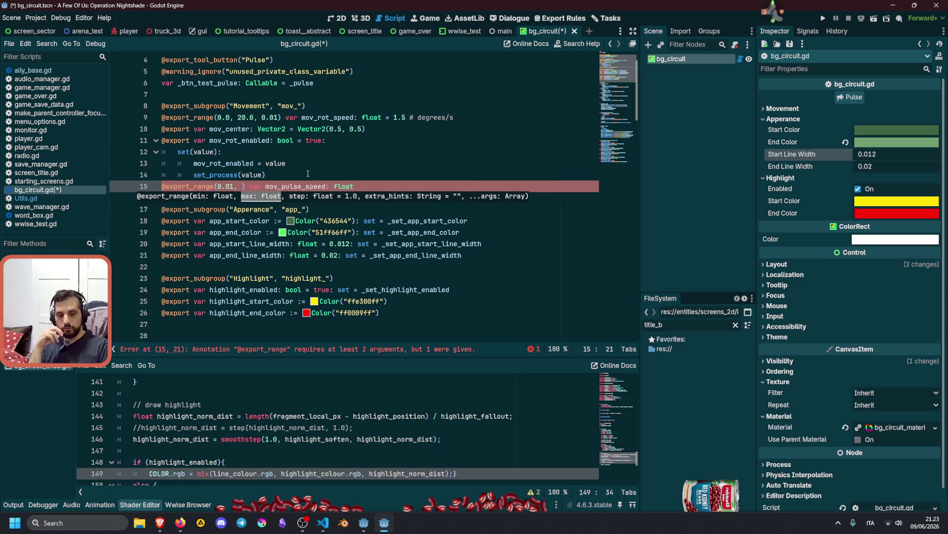
text(0.2)
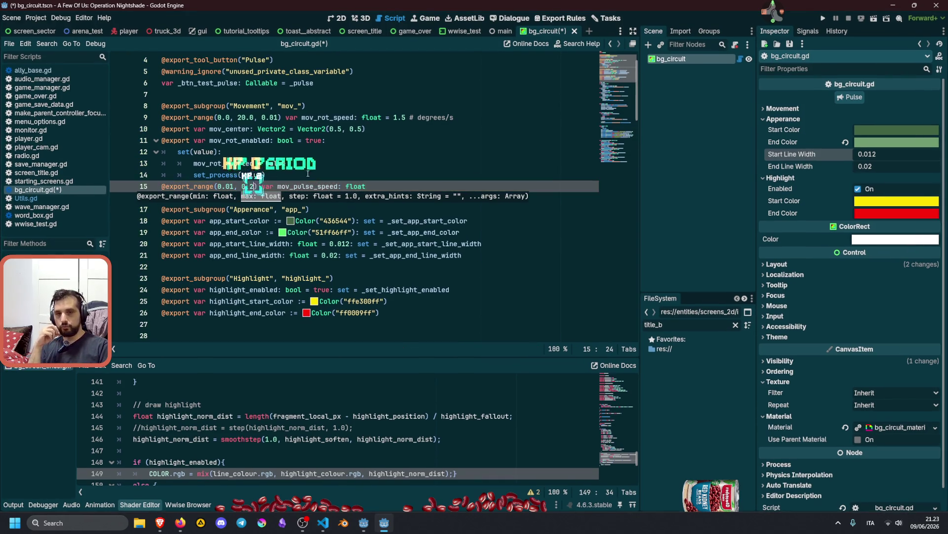
text(, .00)
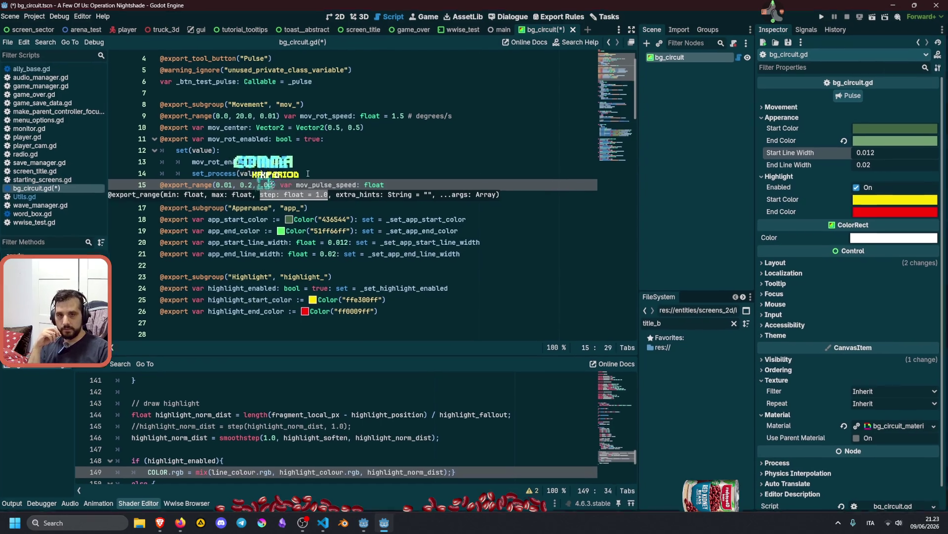
key(BackSpace)
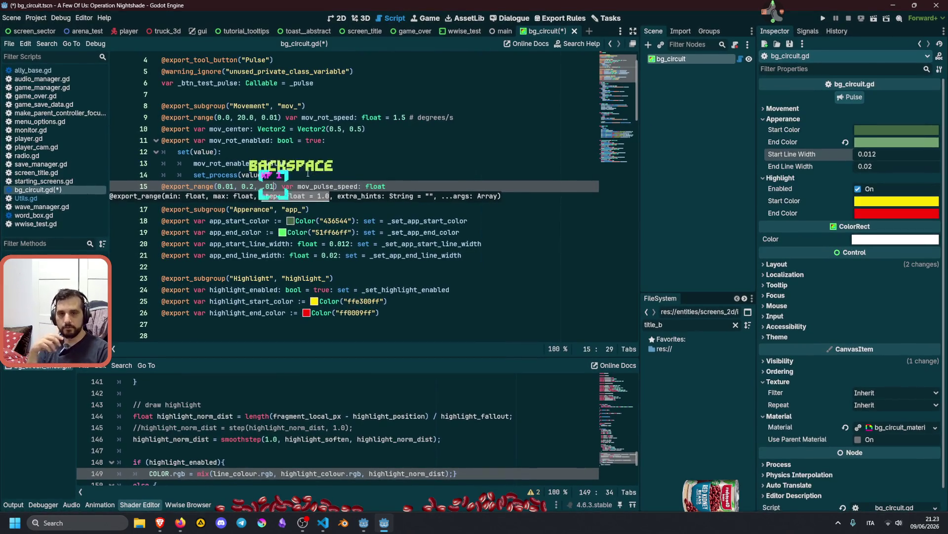
text(1, 0)
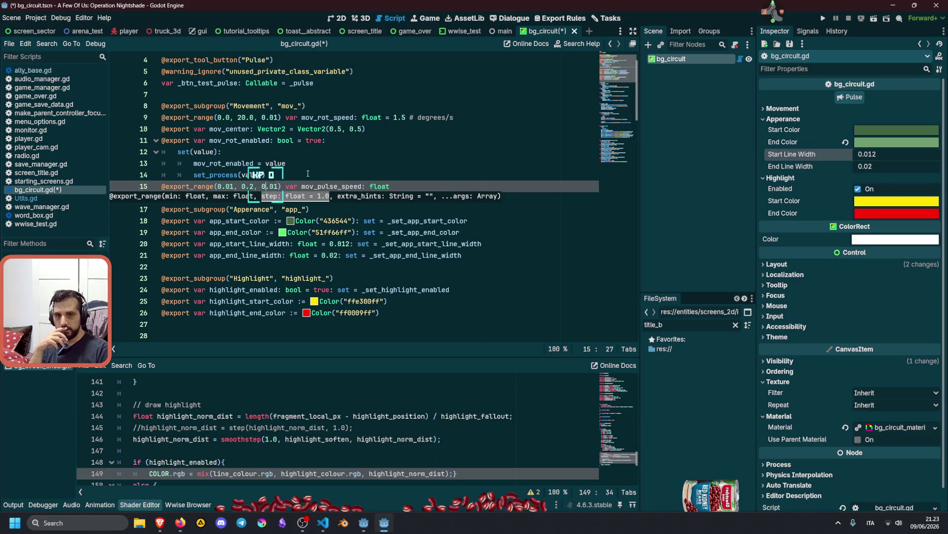
key(End)
text(= 0.)
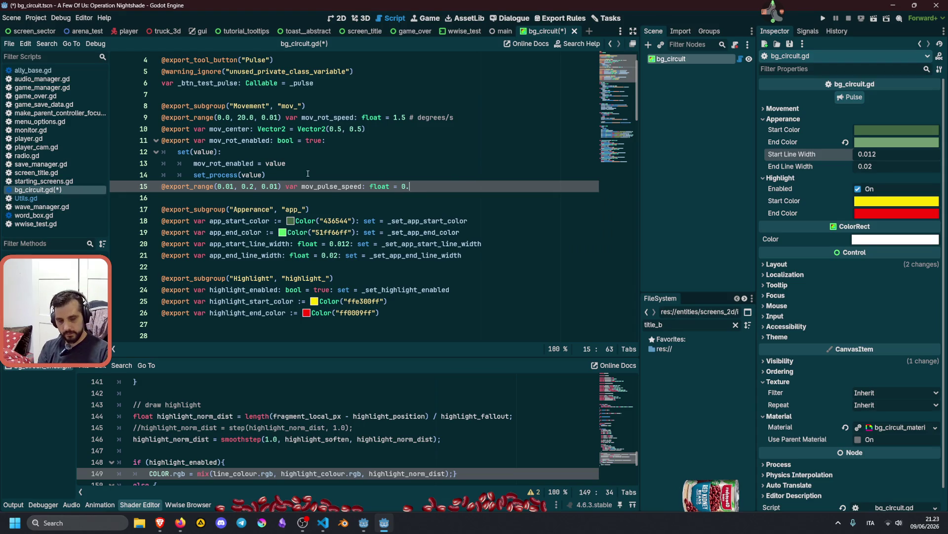
text(05)
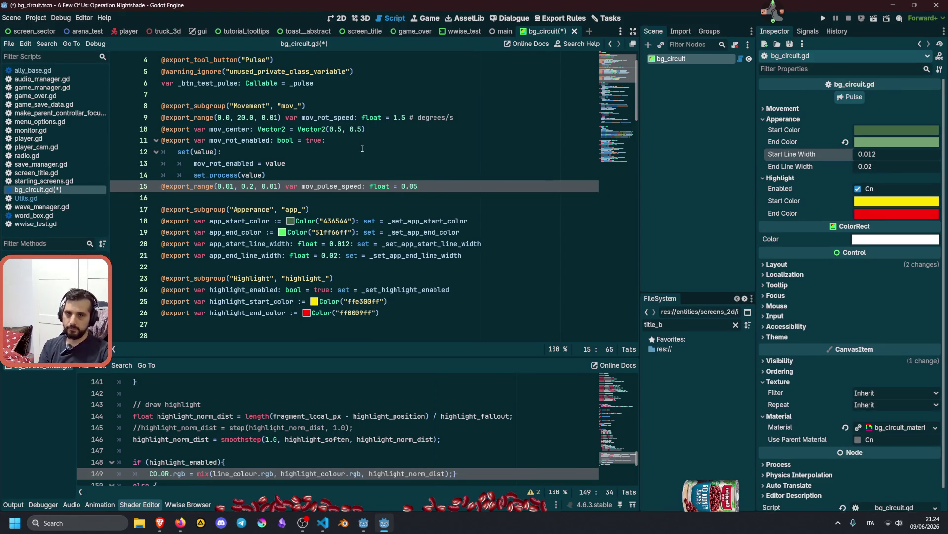
double_click(341, 185)
key(ctrl+c)
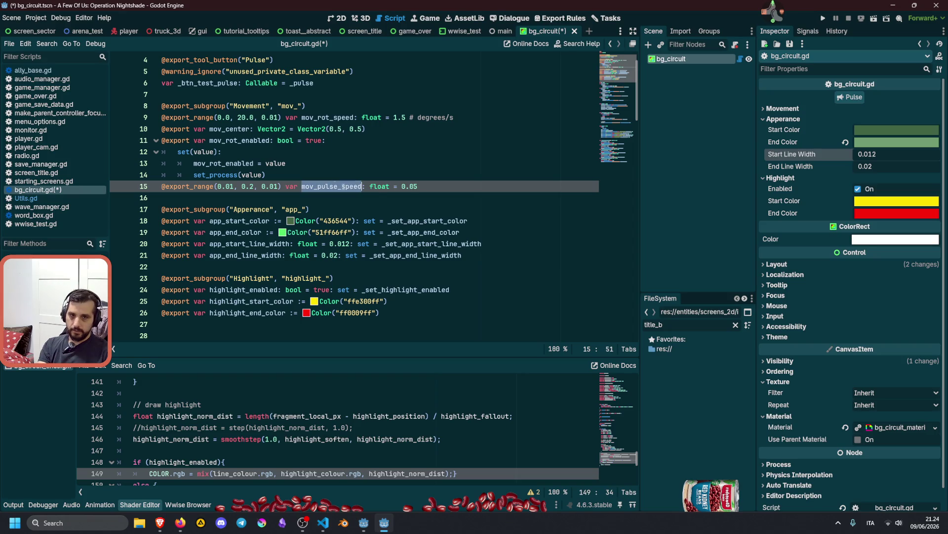
click(389, 221)
scroll(391, 207, down, 15)
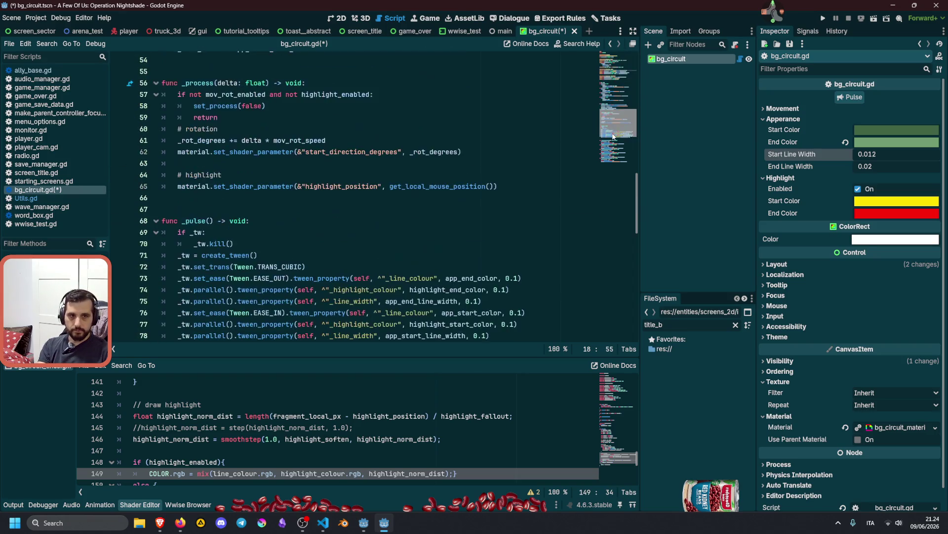
Add var half_pulse: float = mov_pulse_speed * 0.5 at the start of _pulse()
scroll(401, 207, down, 2)
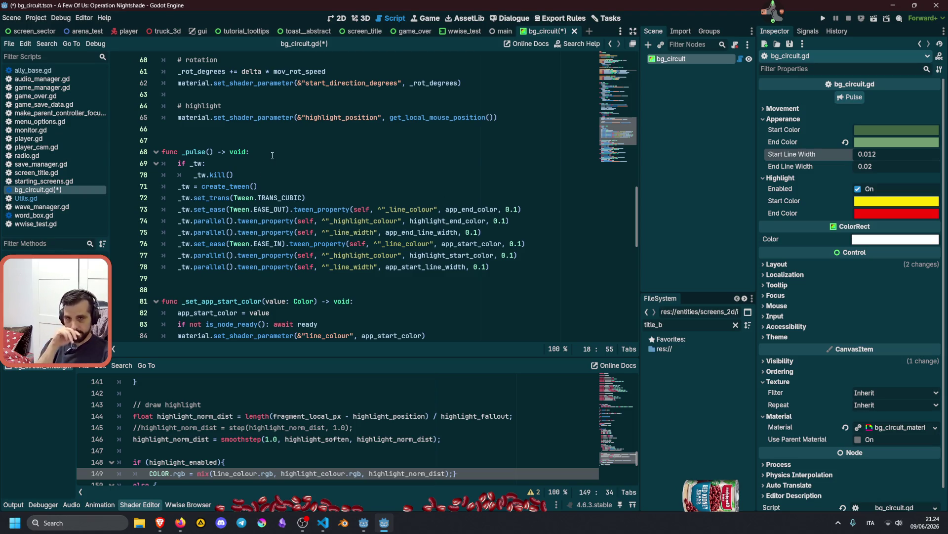
click(294, 152)
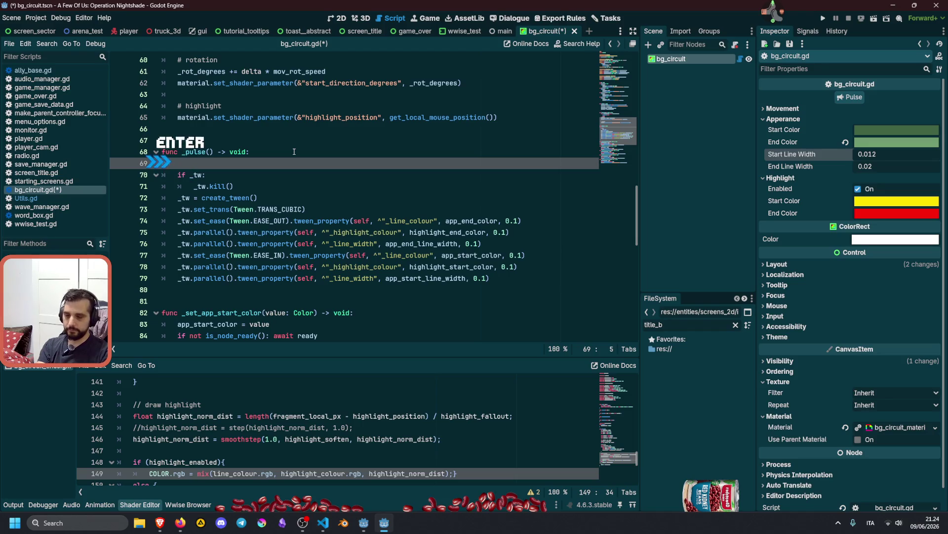
text(var hal)
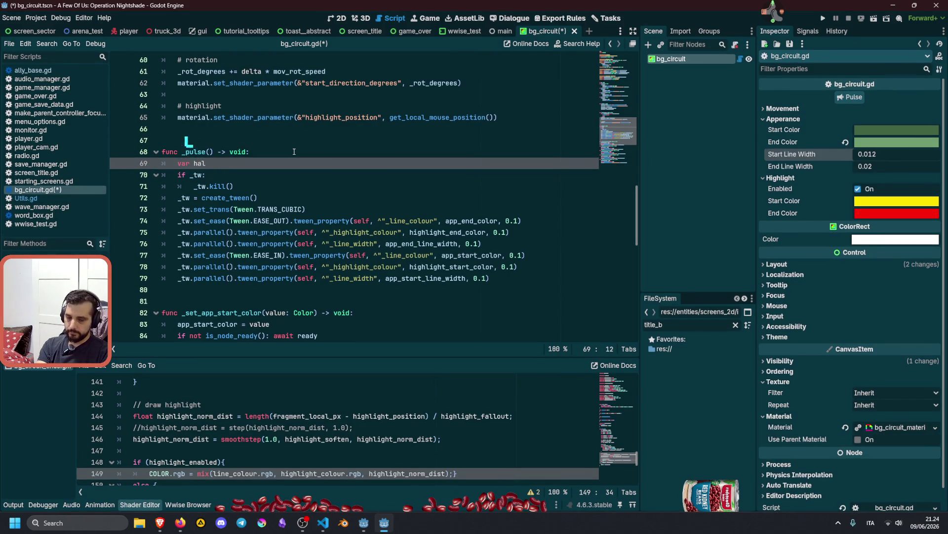
text(f_pulse)
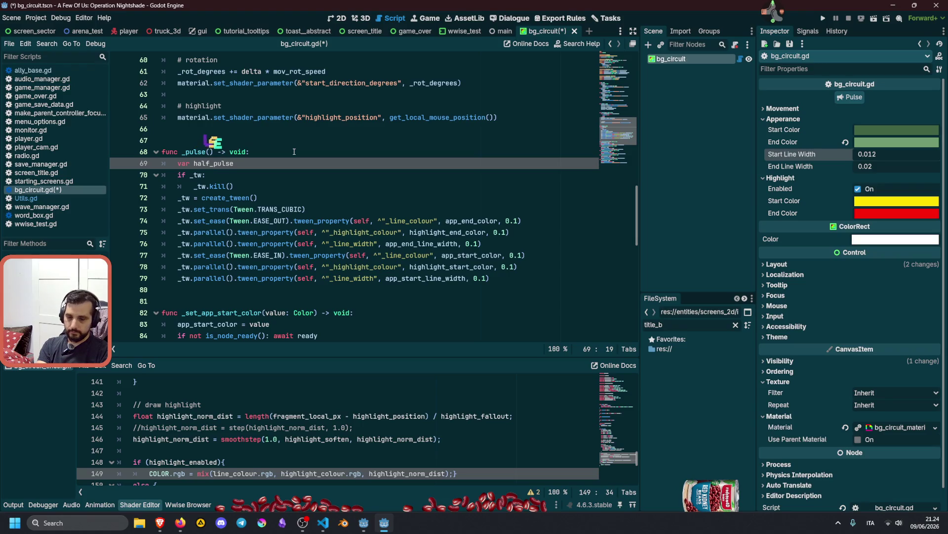
text(: float =)
key(ctrl+v)
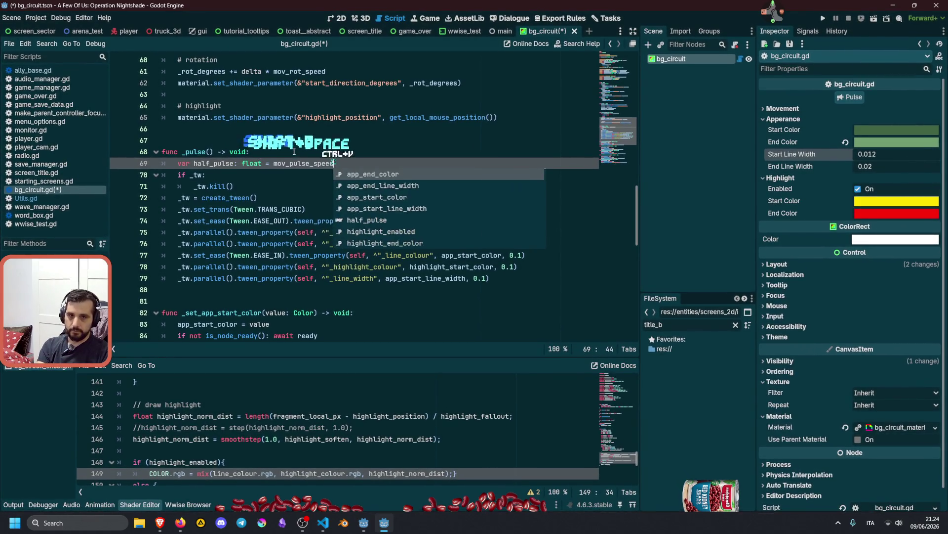
text(* 0.5)
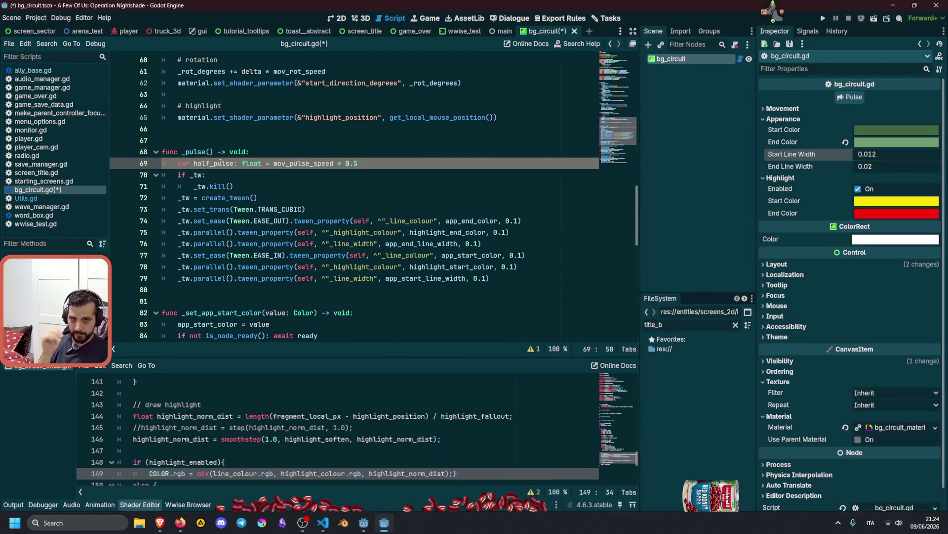
Replace all six 0.1 tween durations with half_pulse and save the script
click(506, 221)
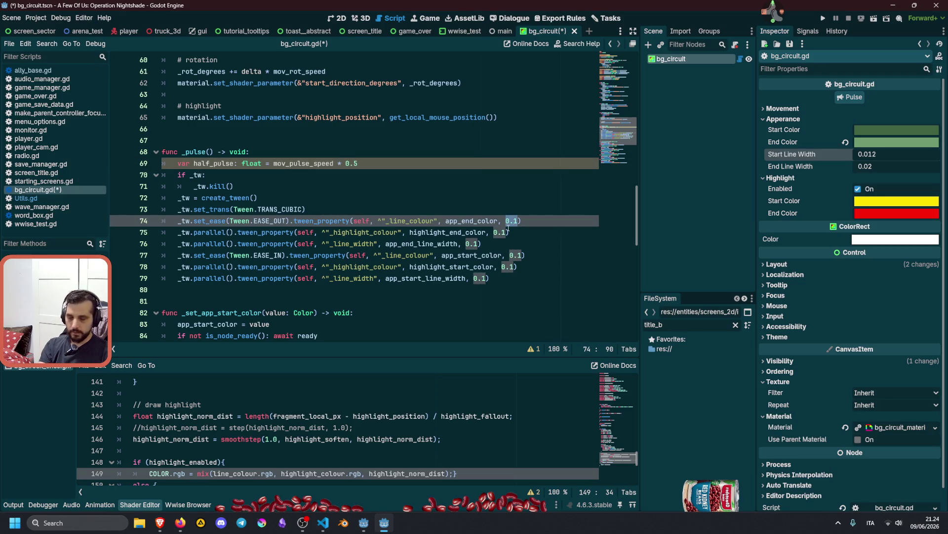
key(ctrl+d)
key(ctrl+d)
key(ctrl+d)
text(half_pulse)
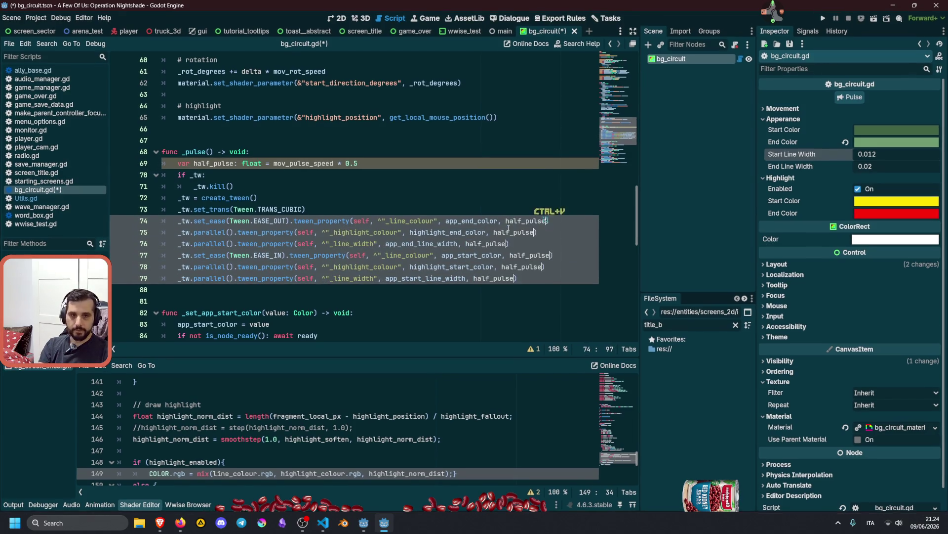
click(319, 180)
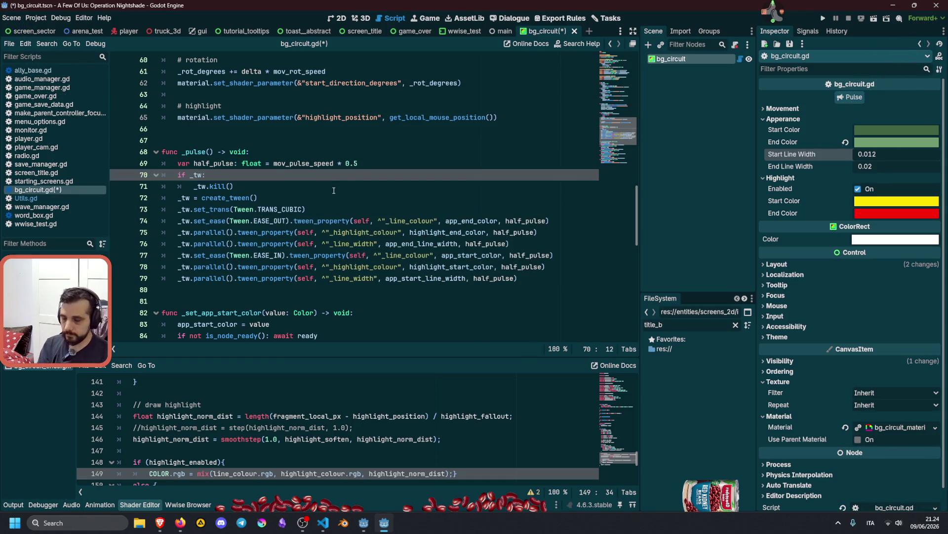
key(ctrl+s)
click(334, 190)
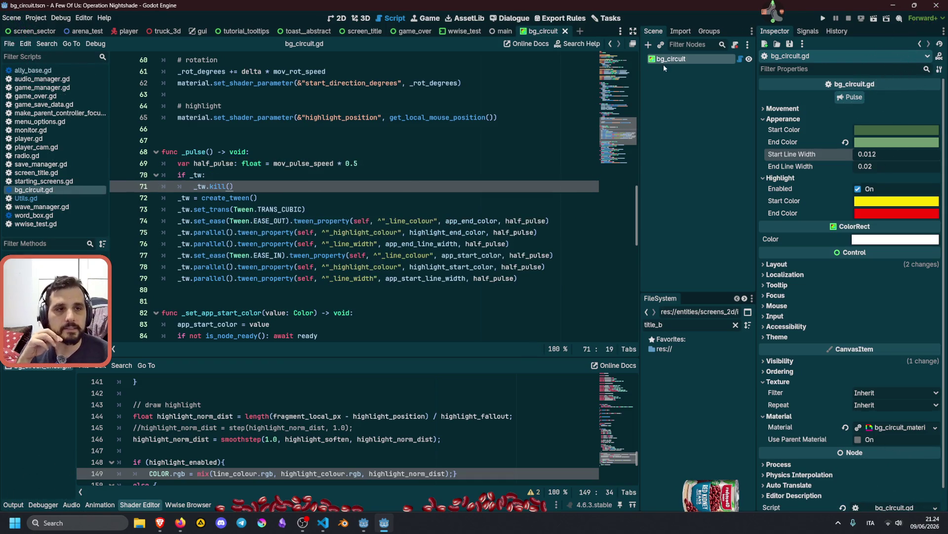
In bg_circuit's Movement properties, set Pulse Speed to 0.01, then drag it upward through 0.03 and 0.08
click(678, 60)
click(341, 19)
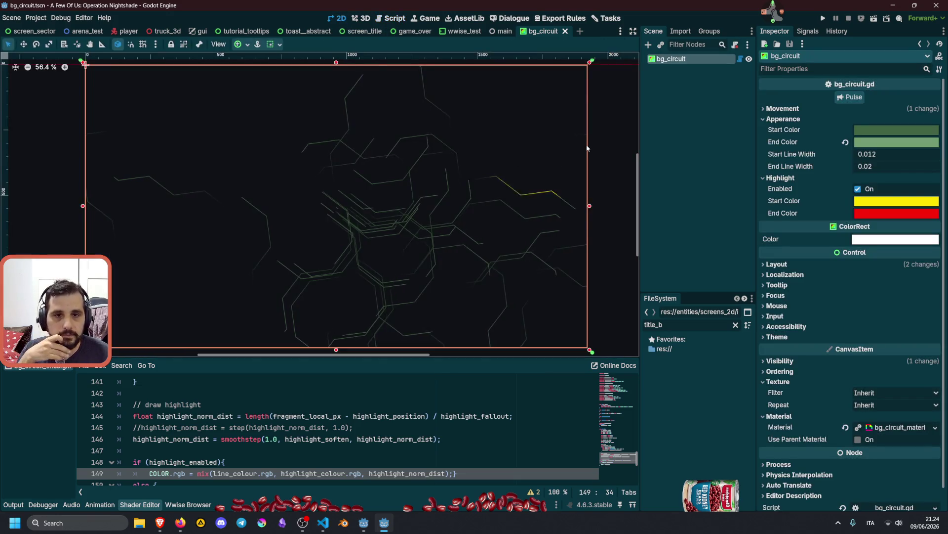
click(785, 119)
click(789, 110)
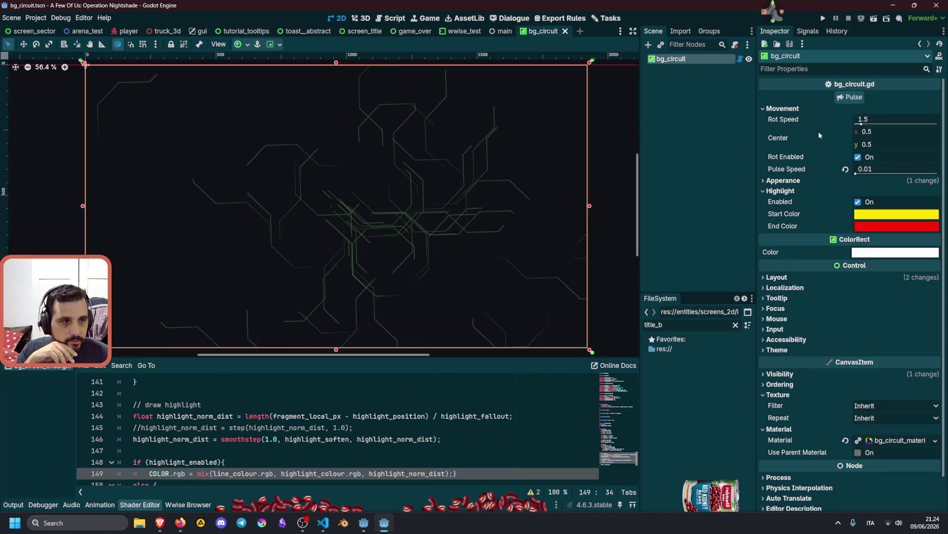
click(854, 98)
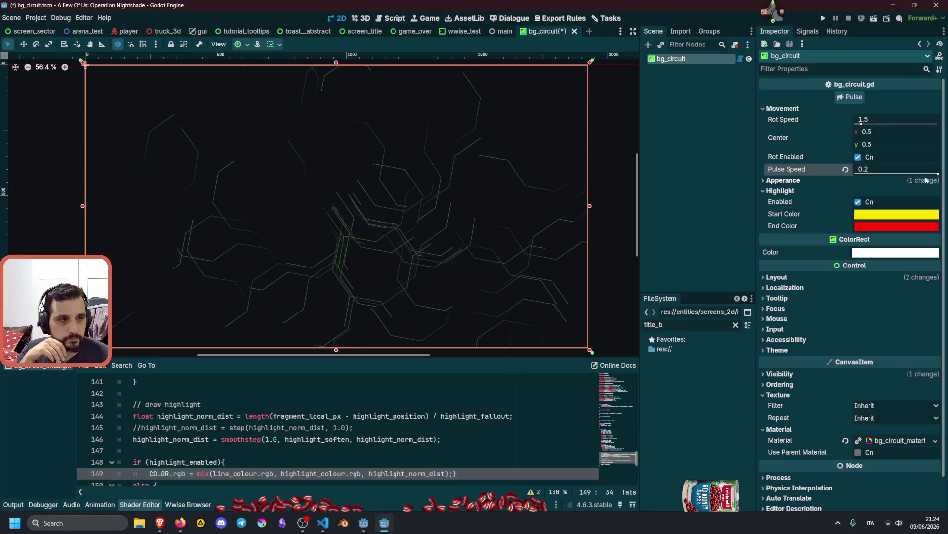
text(0.01)
key(Return)
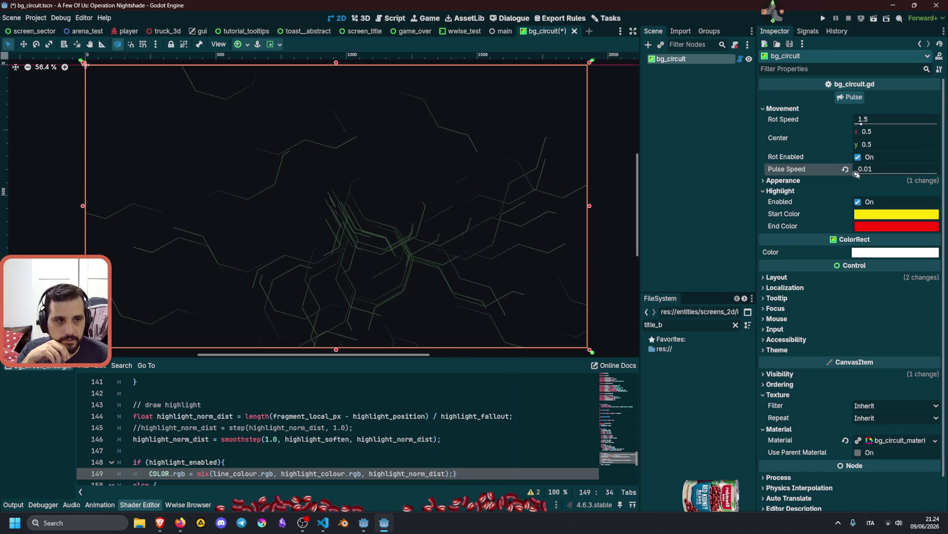
drag(859, 169, 865, 169)
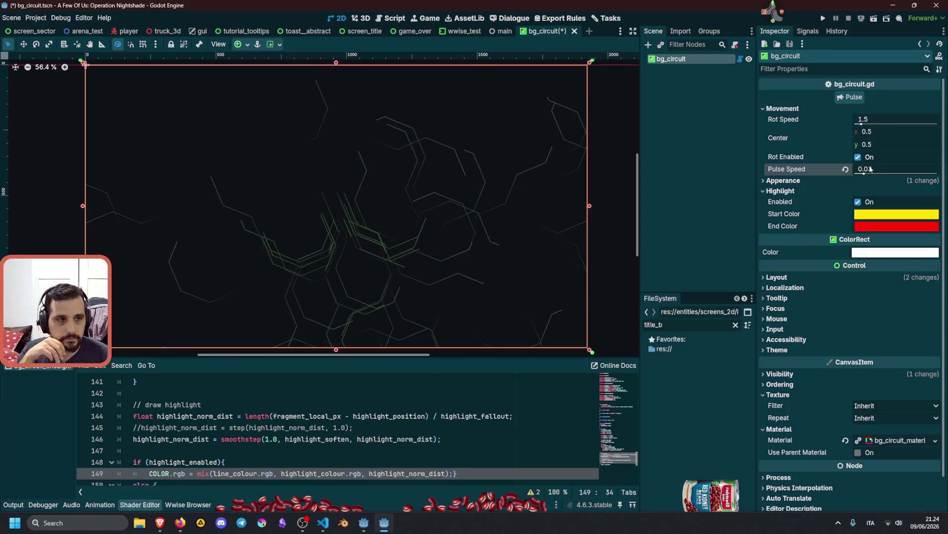
drag(865, 173, 886, 173)
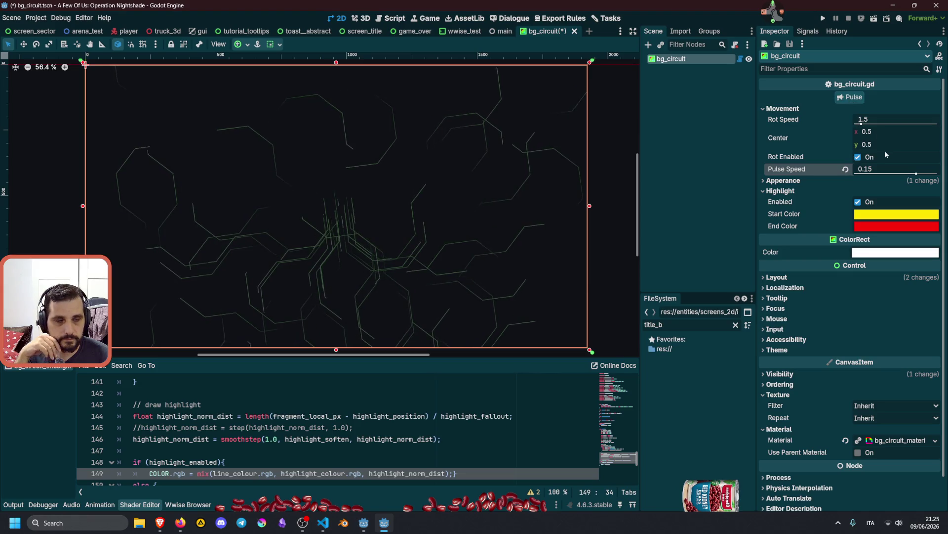
click(739, 59)
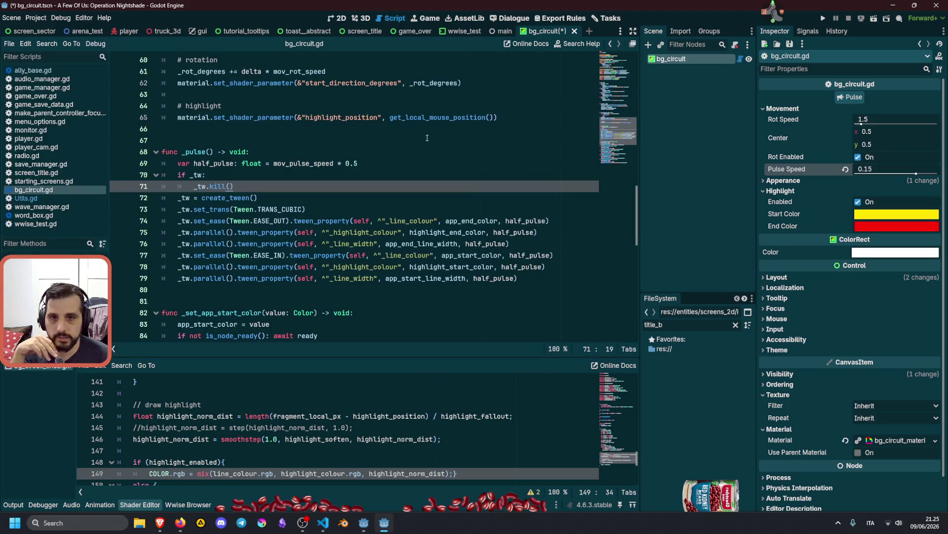
Change the mov_pulse_speed export range to 0.05–0.35 and save
scroll(422, 168, up, 15)
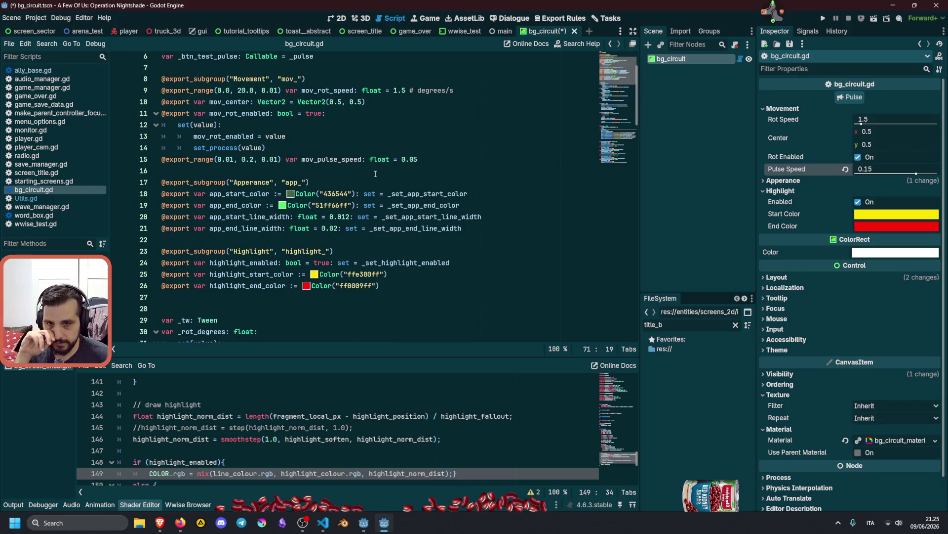
click(226, 158)
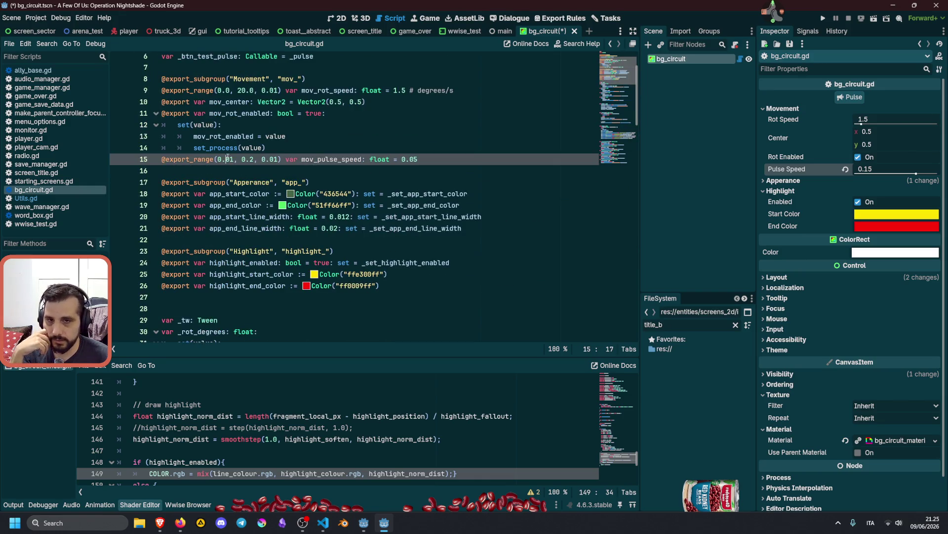
key(Delete)
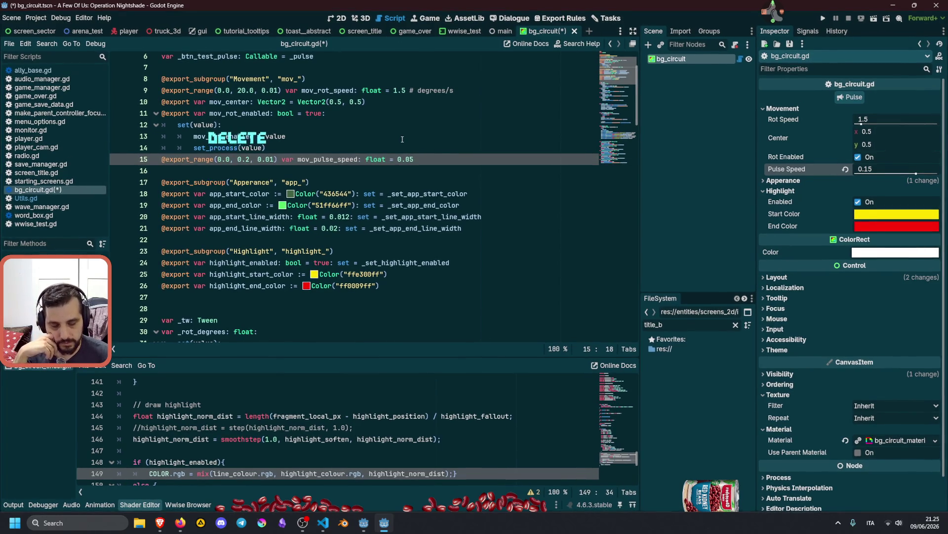
text(5)
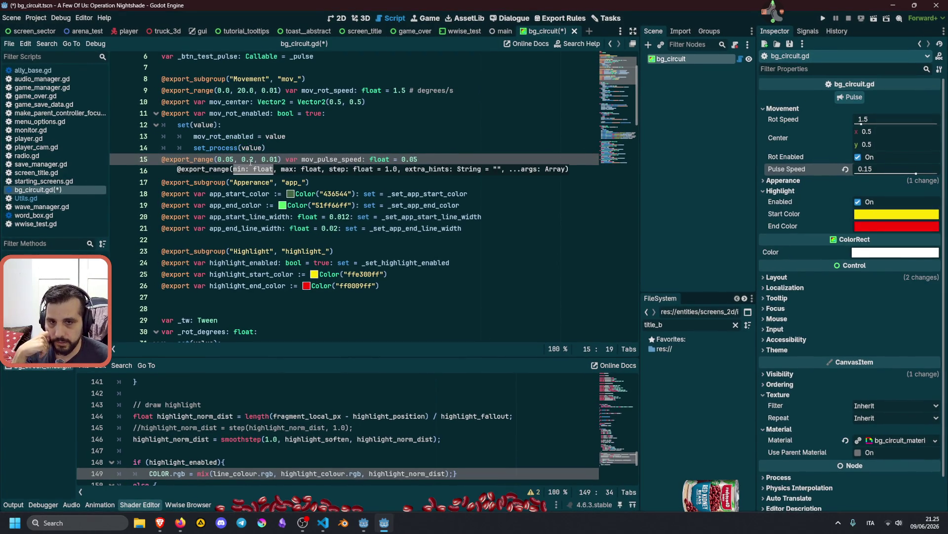
click(251, 162)
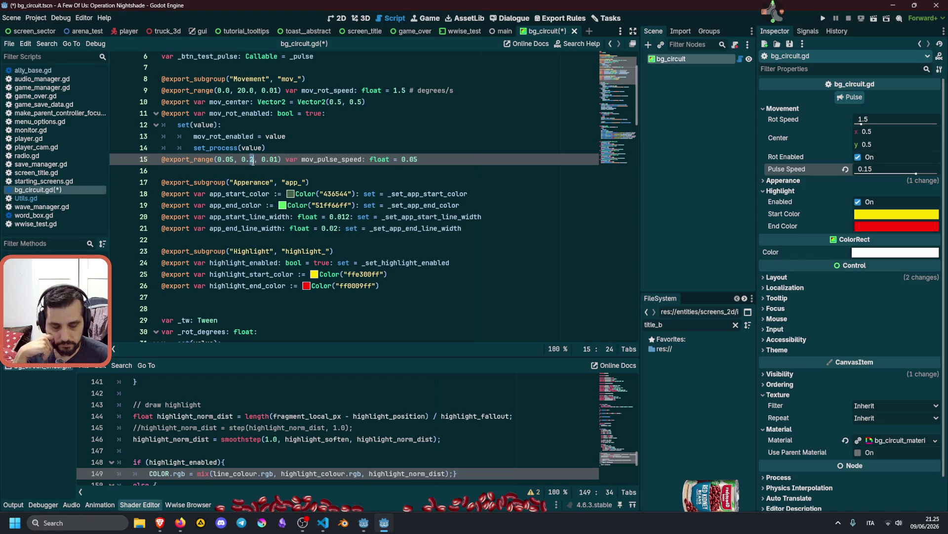
key(BackSpace)
text(35)
click(278, 159)
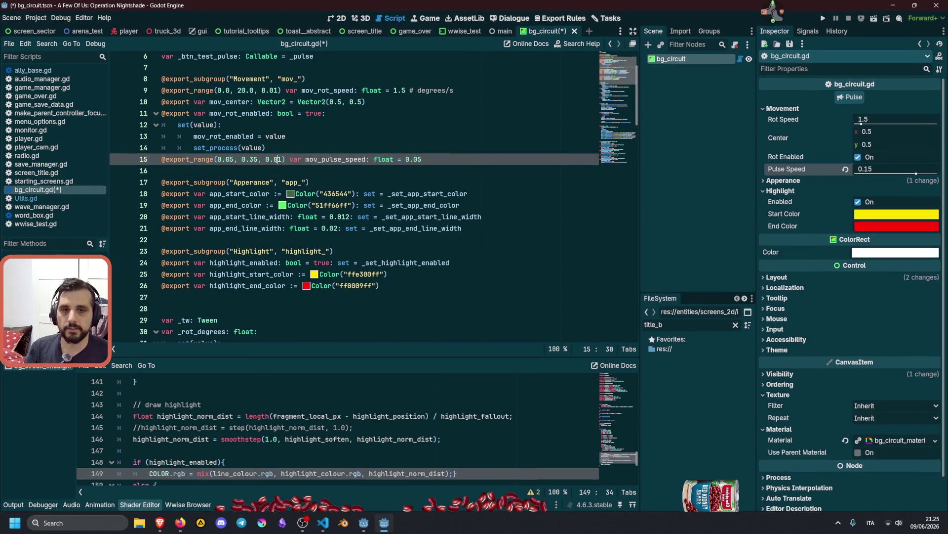
key(ctrl+s)
click(301, 145)
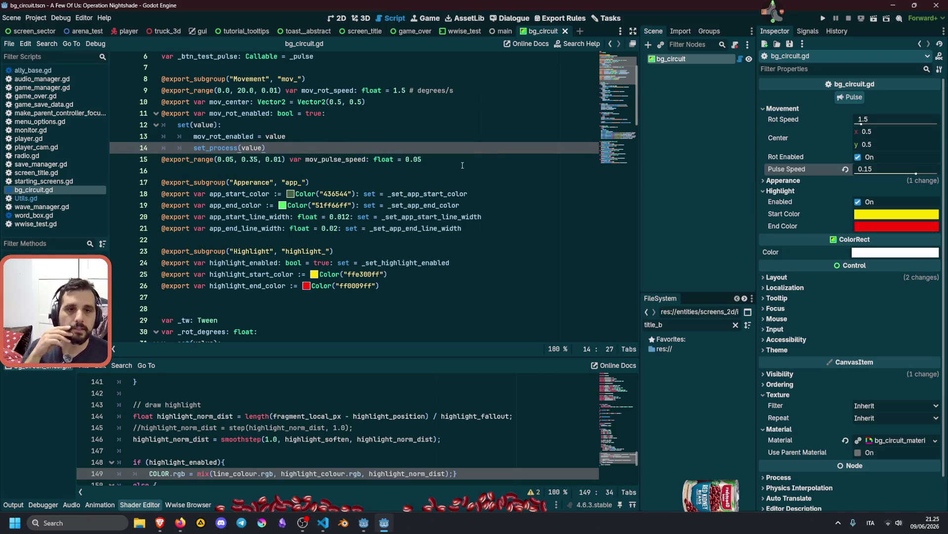
Set the mov_pulse_speed default to 0.15, save, and reselect the bg_circuit node
click(414, 159)
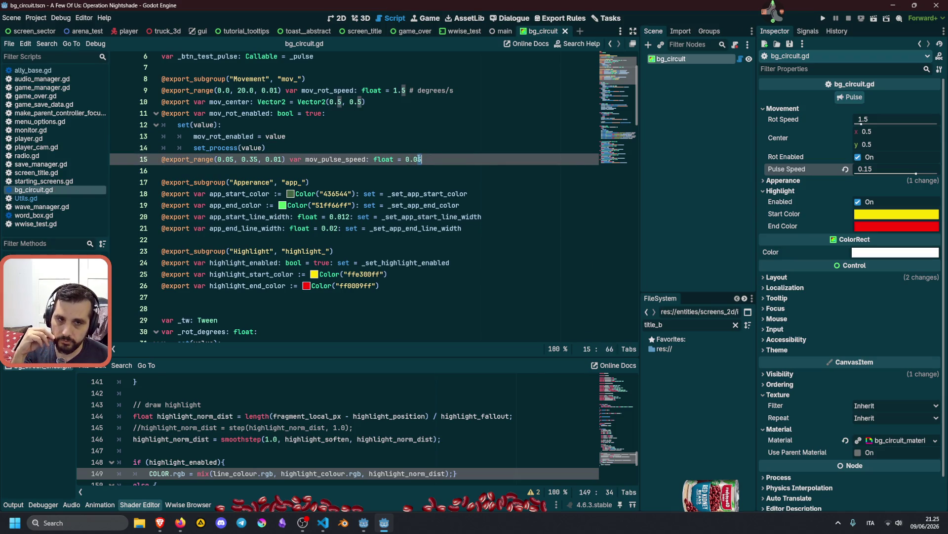
text(2)
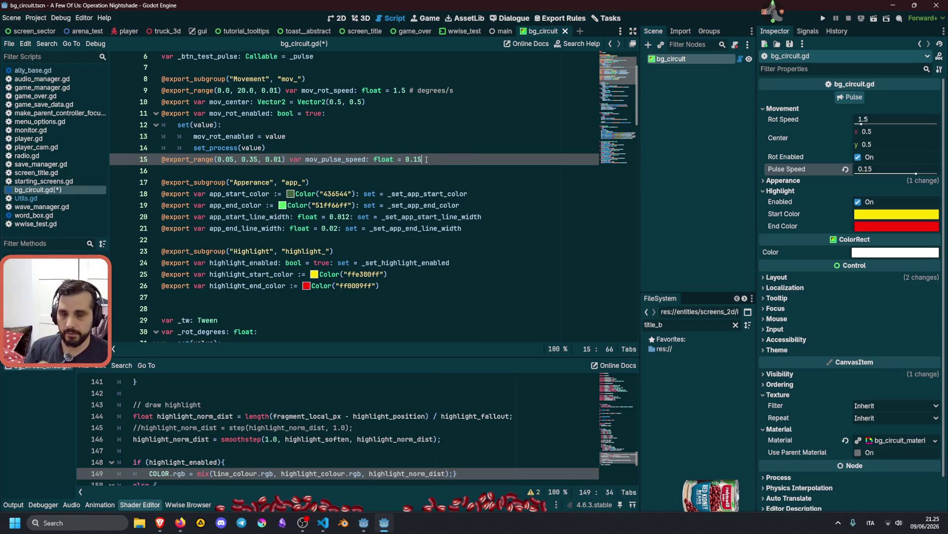
key(ctrl+s)
click(292, 136)
click(694, 61)
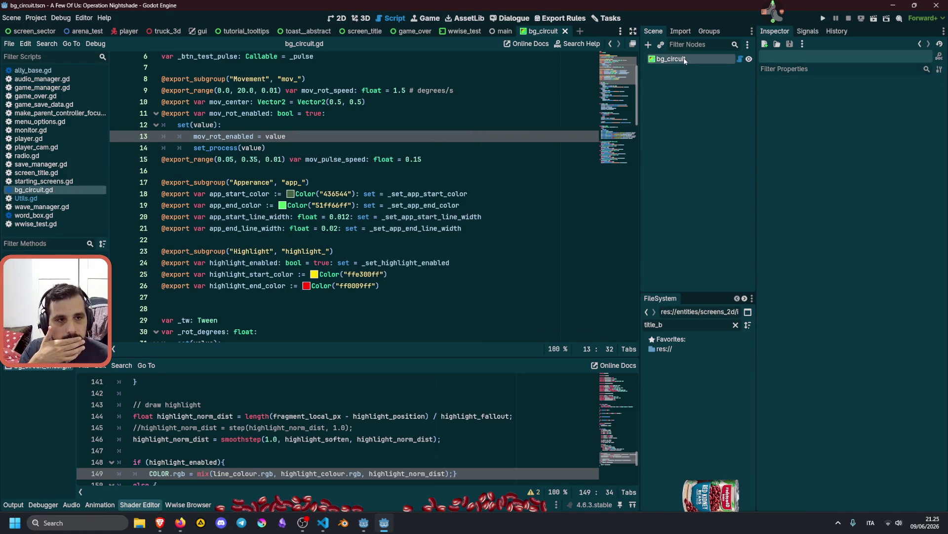
In the 2D view, raise Pulse Speed to 0.22 and fire three test pulses
click(338, 18)
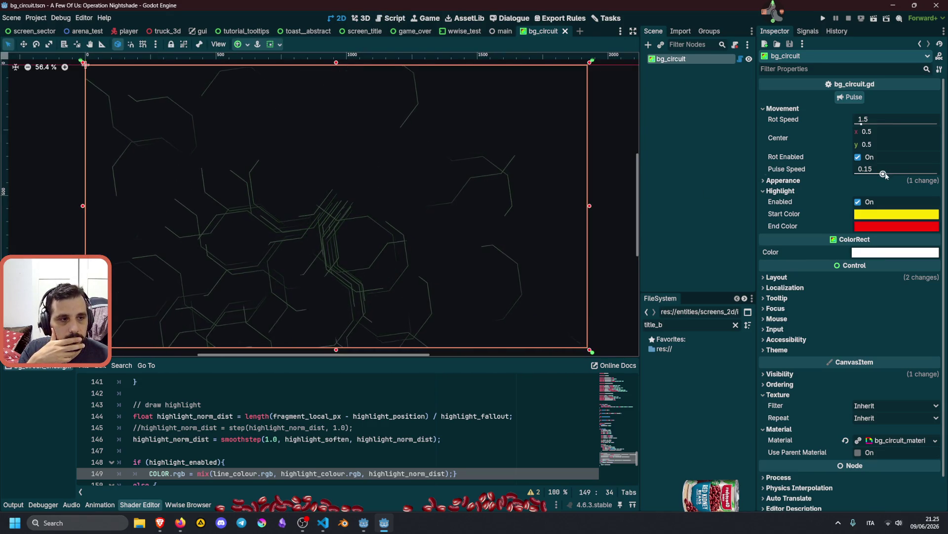
drag(883, 173, 902, 174)
click(851, 98)
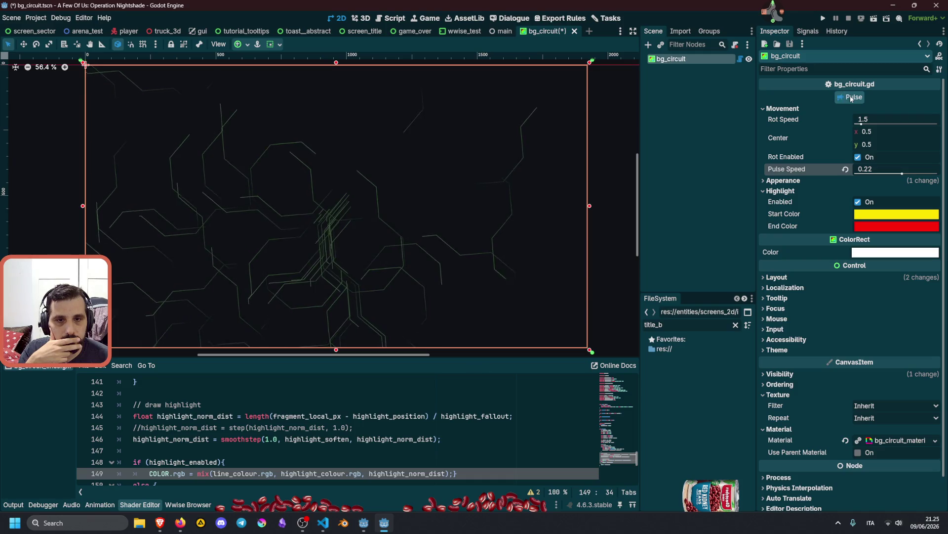
click(851, 98)
click(851, 98)
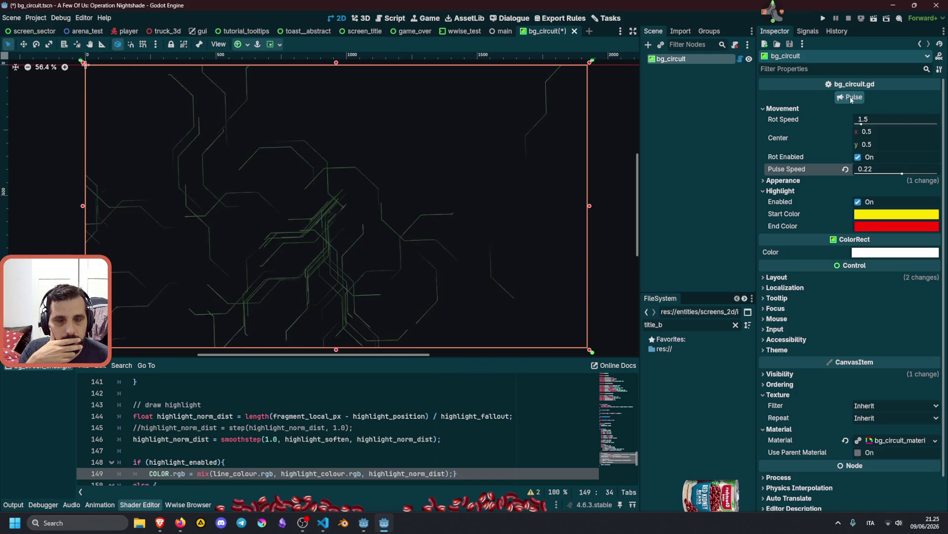
Raise Pulse Speed to its 0.35 maximum and fire repeated test pulses
drag(895, 169, 937, 169)
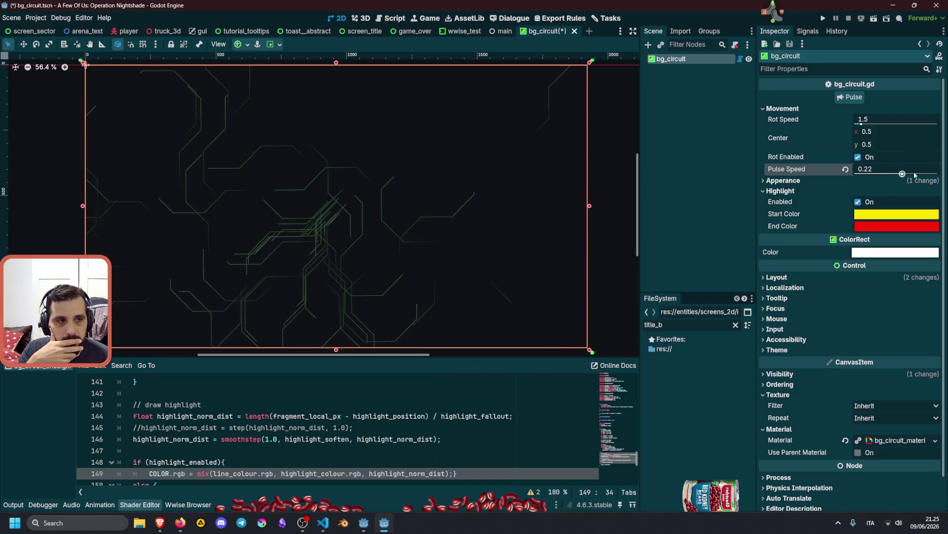
click(851, 98)
click(850, 99)
click(851, 99)
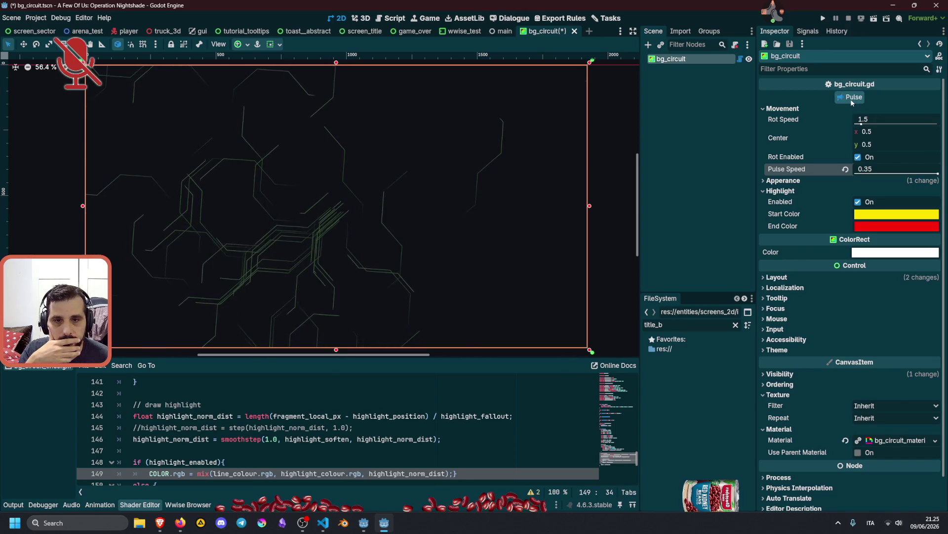
click(850, 98)
click(851, 99)
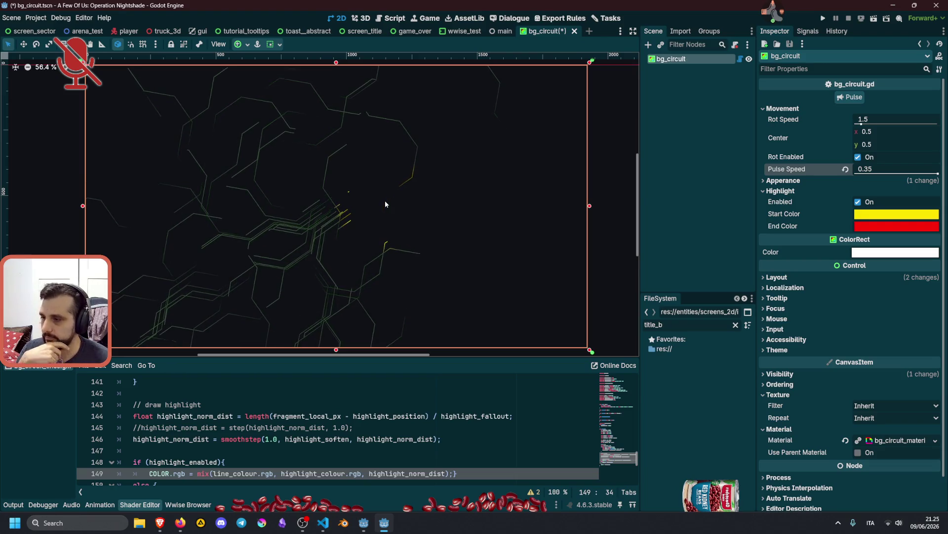
middle_click(794, 28)
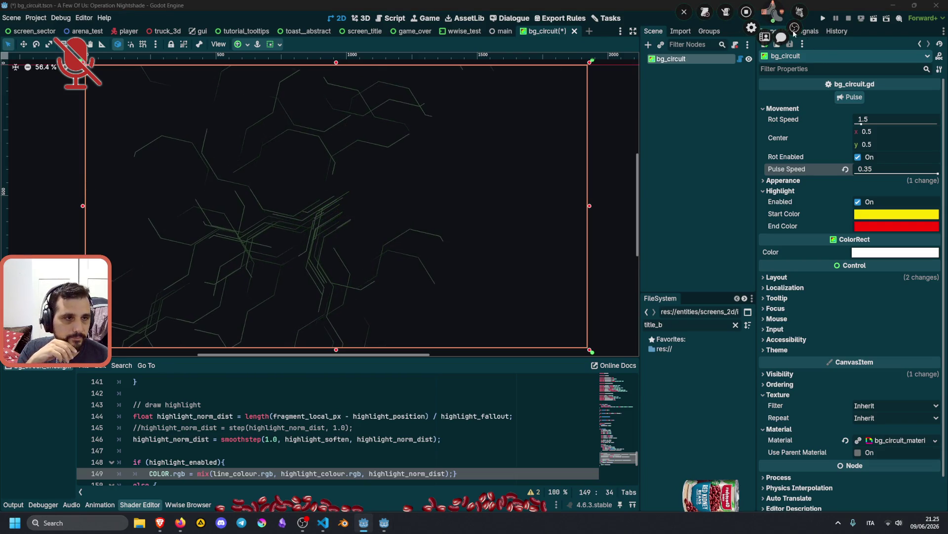
click(794, 28)
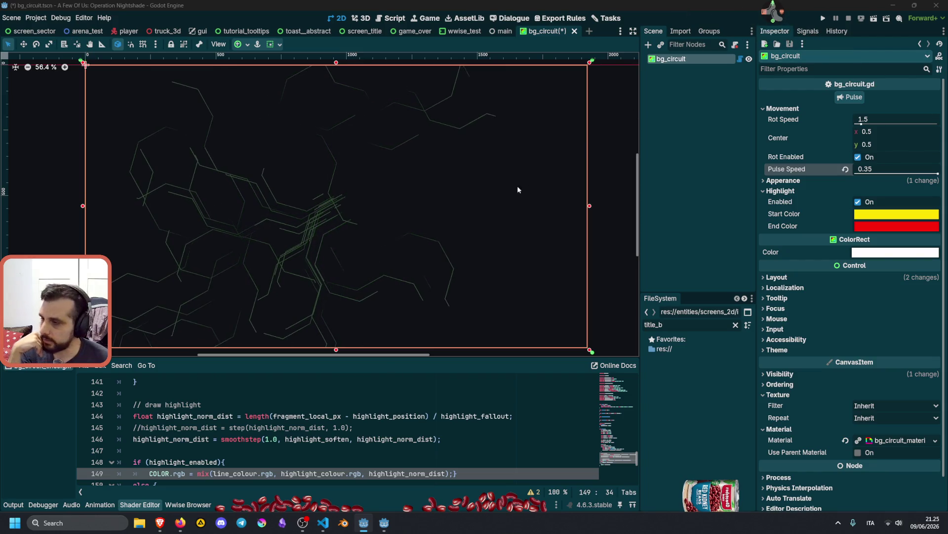
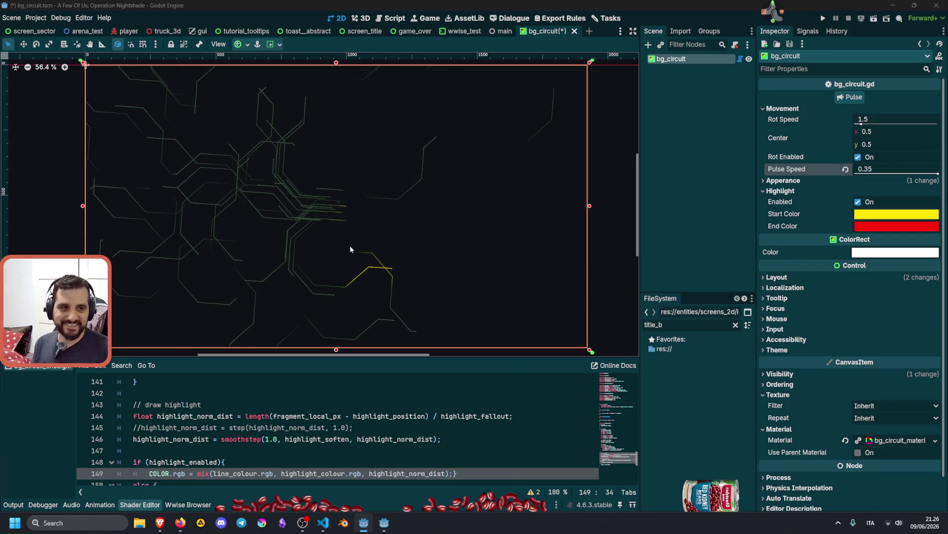
Try a faster circuit rotation by dragging the Rot Speed slider up
right_click(500, 203)
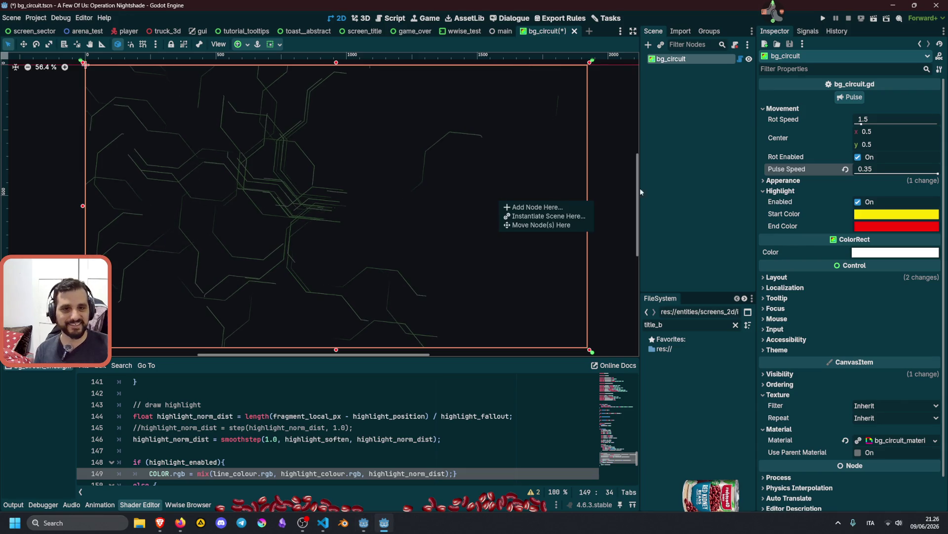
click(667, 188)
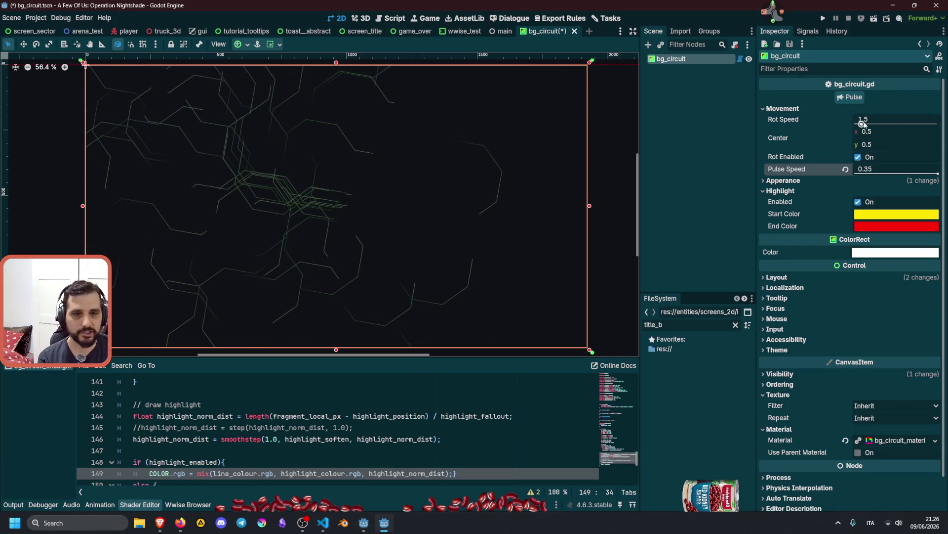
mouse_move(862, 124)
mouse_down()
mouse_move(944, 132)
mouse_move(827, 130)
mouse_move(864, 133)
mouse_up()
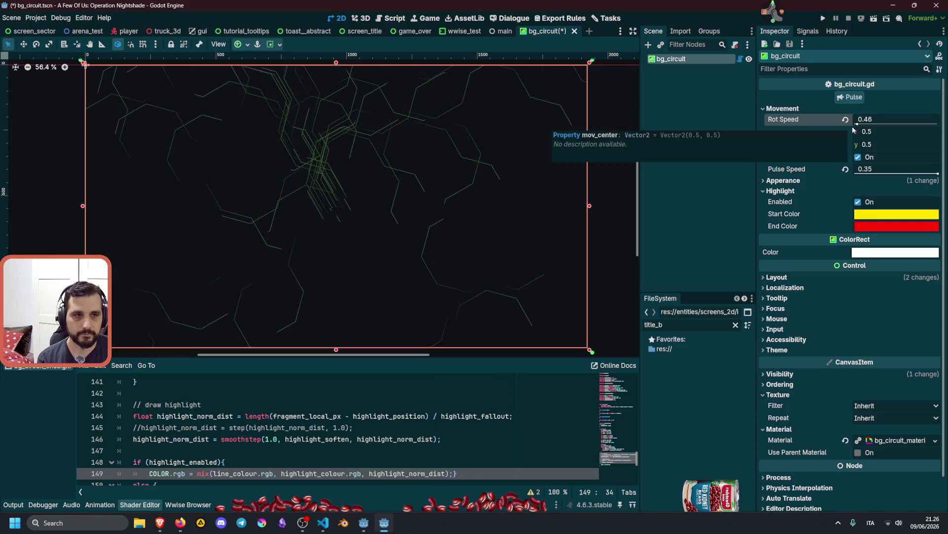
Revert Rot Speed to 1.5 and Pulse Speed to 0.15, test a pulse, and preview faster spins
click(846, 119)
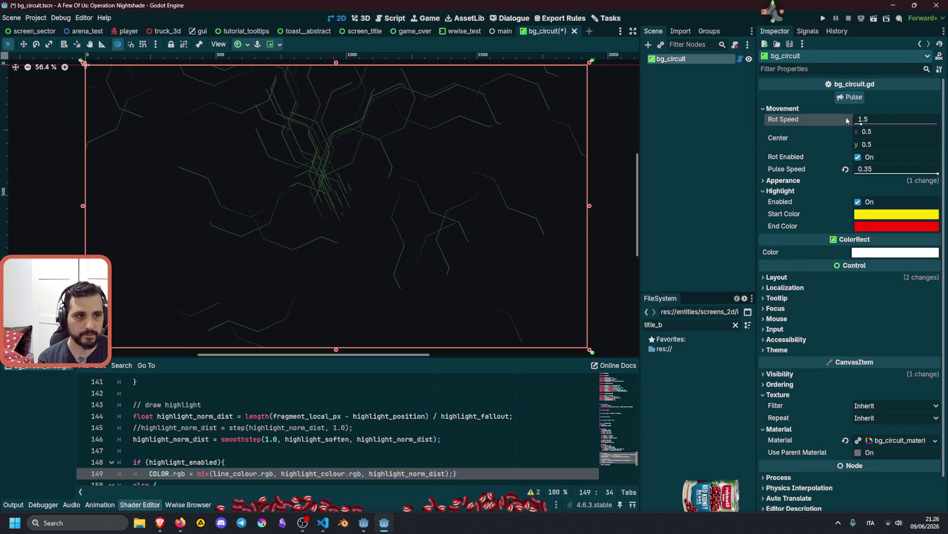
click(845, 169)
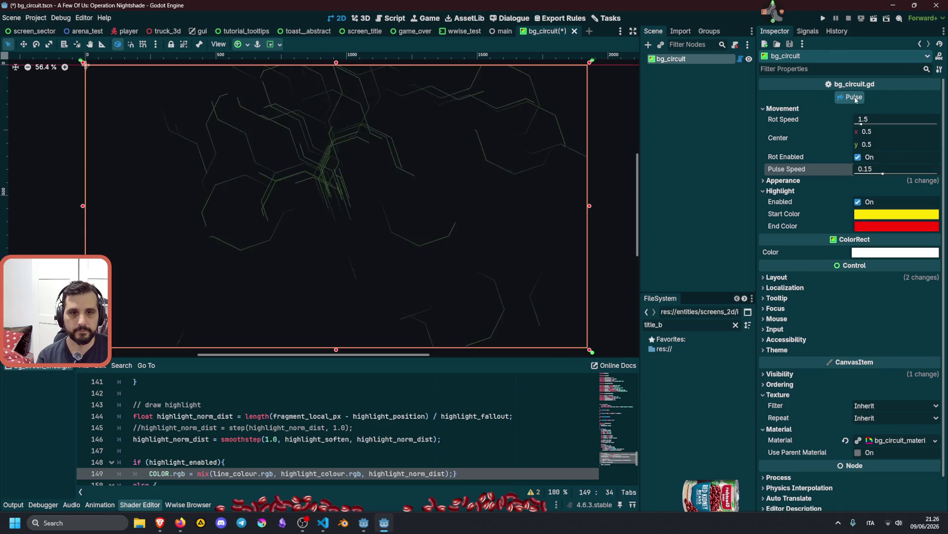
click(858, 158)
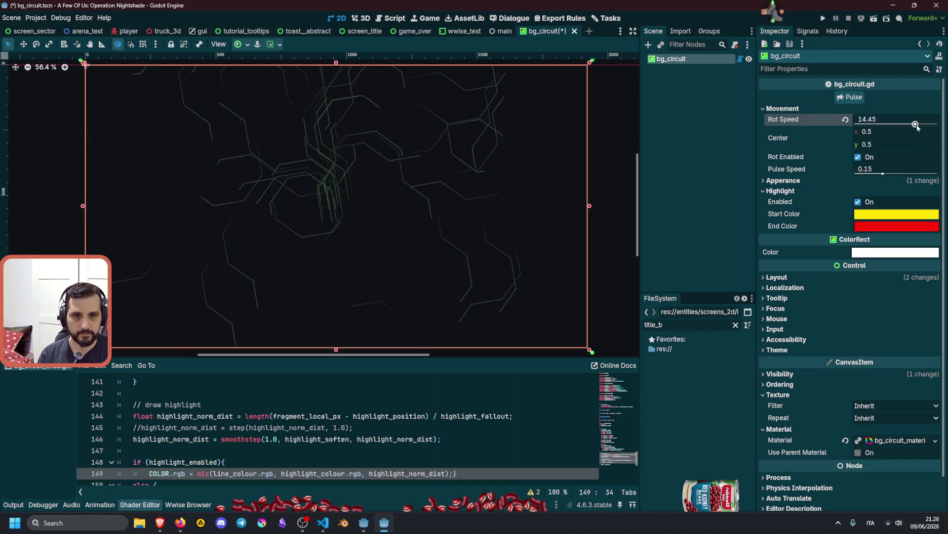
mouse_move(862, 124)
mouse_down()
mouse_move(938, 124)
mouse_move(882, 124)
mouse_up()
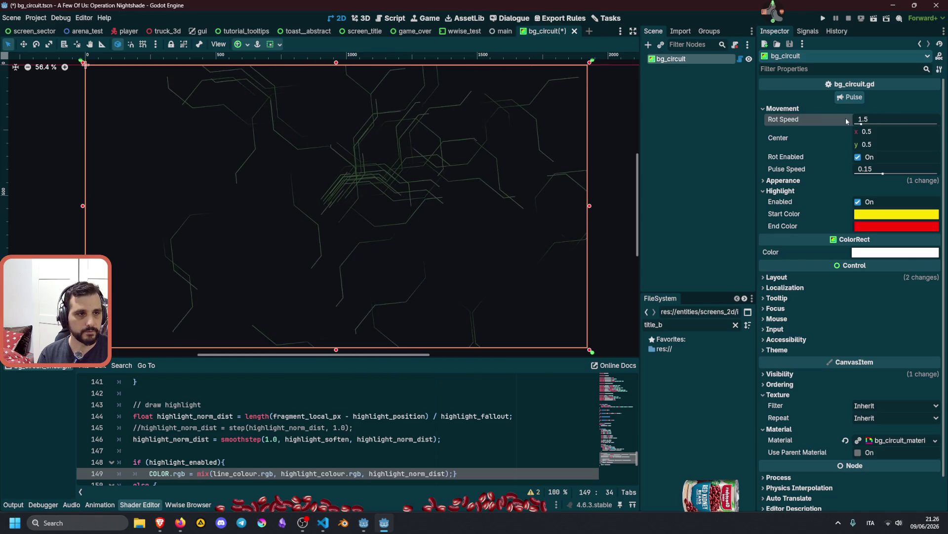
mouse_move(870, 132)
mouse_down()
mouse_move(904, 132)
mouse_move(872, 131)
mouse_up()
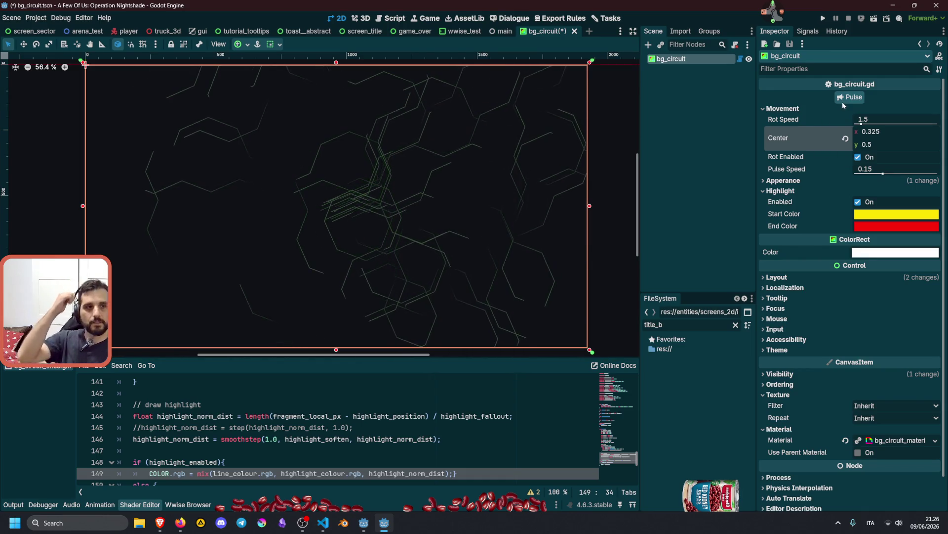
Open the script attached to the bg_circuit node
click(740, 61)
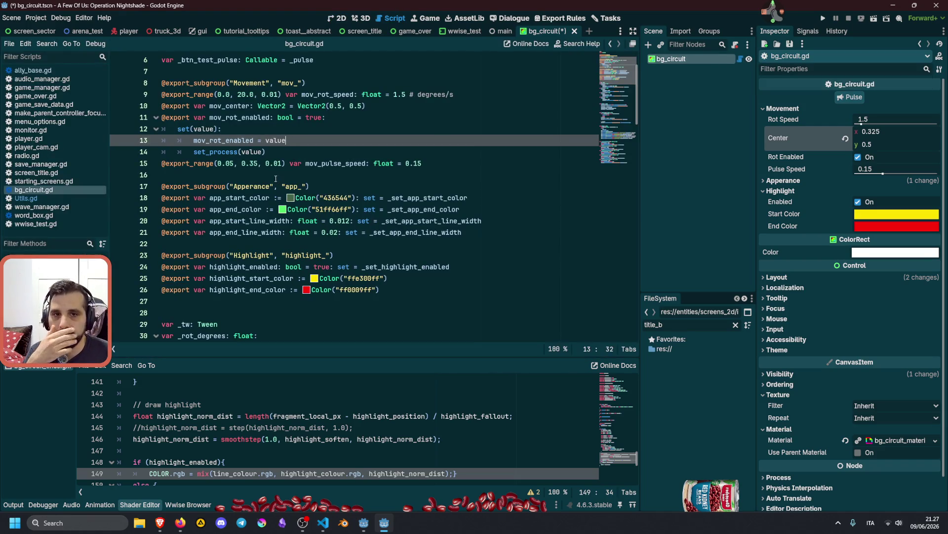
Look over the mov_center declaration and the variables in bg_circuit.gd
double_click(217, 105)
scroll(299, 158, down, 6)
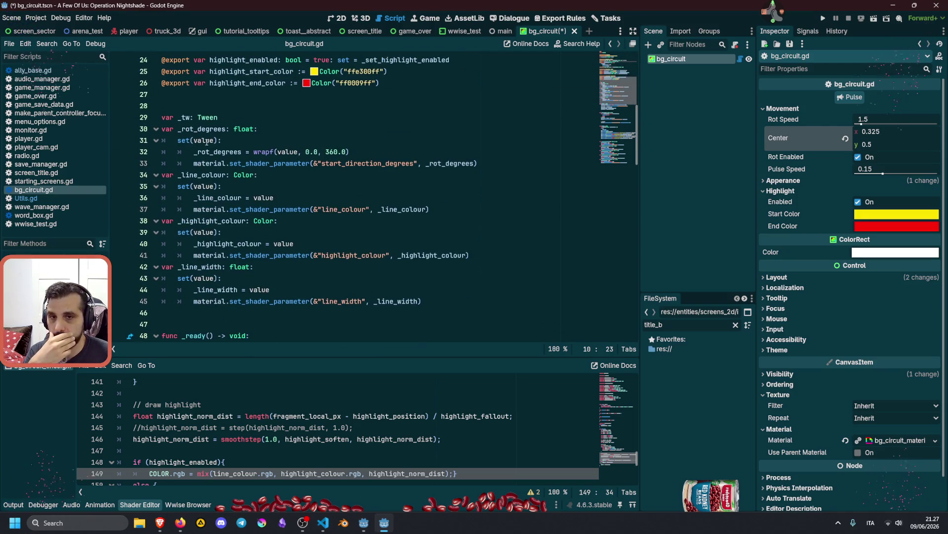
scroll(217, 176, down, 4)
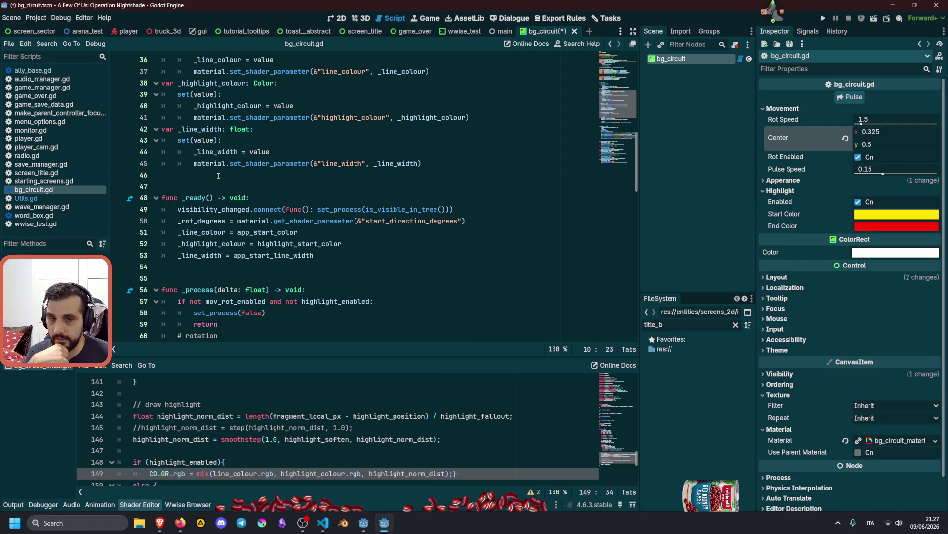
scroll(218, 176, up, 4)
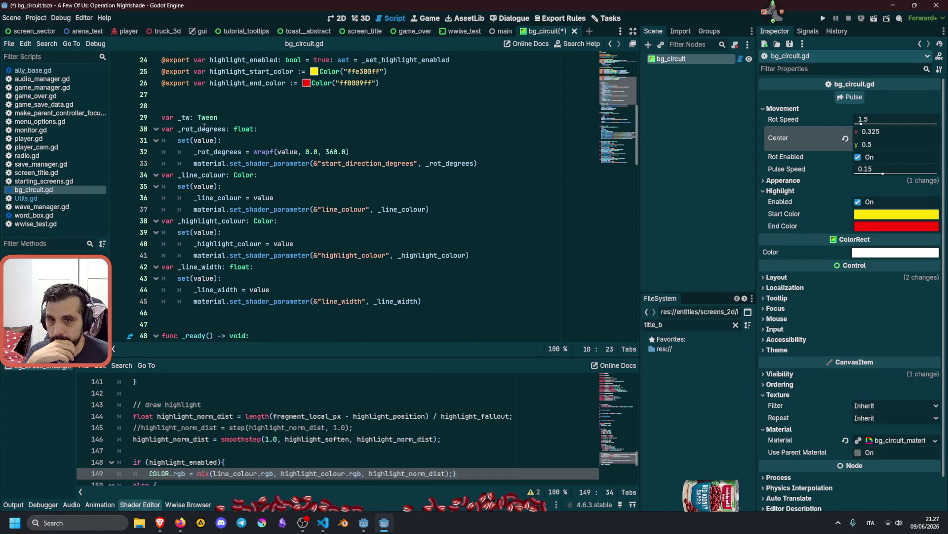
Duplicate the _rot_degrees variable and its setter block (lines 30–33) directly below itself
double_click(204, 129)
click(219, 163)
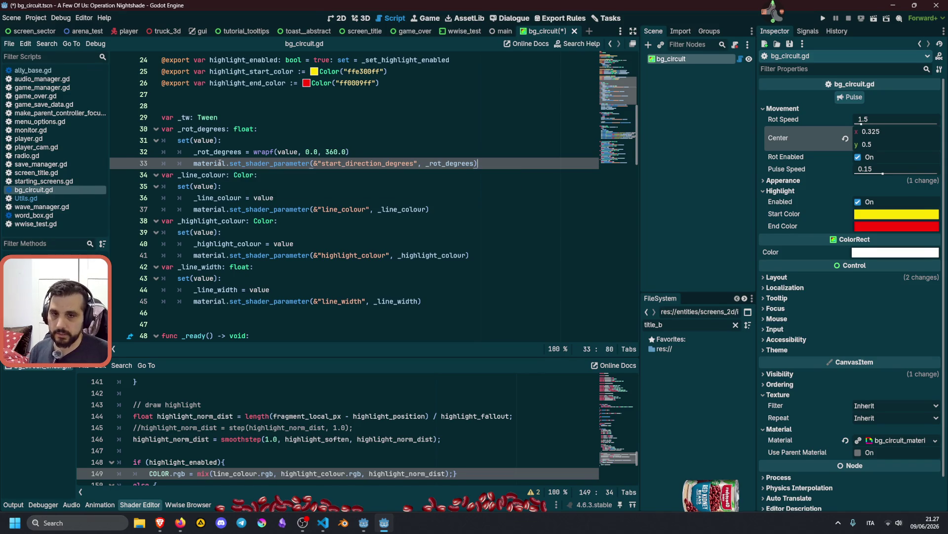
key(Return)
key(BackSpace)
key(Up)
key(Up)
key(Up)
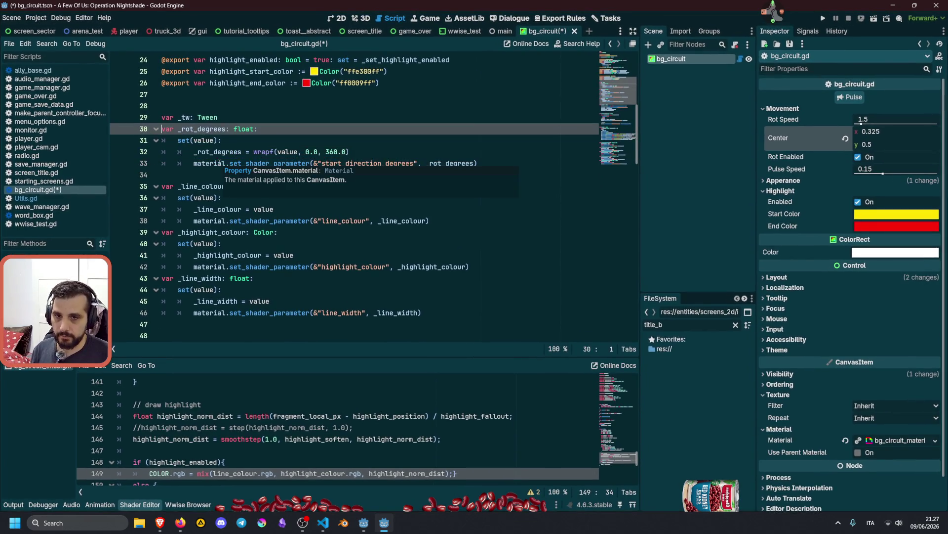
drag(162, 117, 219, 163)
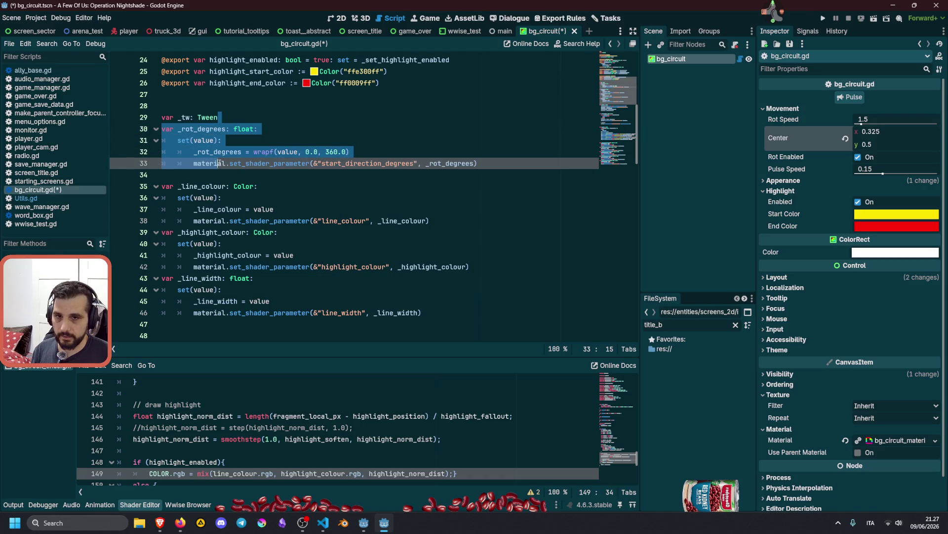
key(shift+End)
key(ctrl+shift+d)
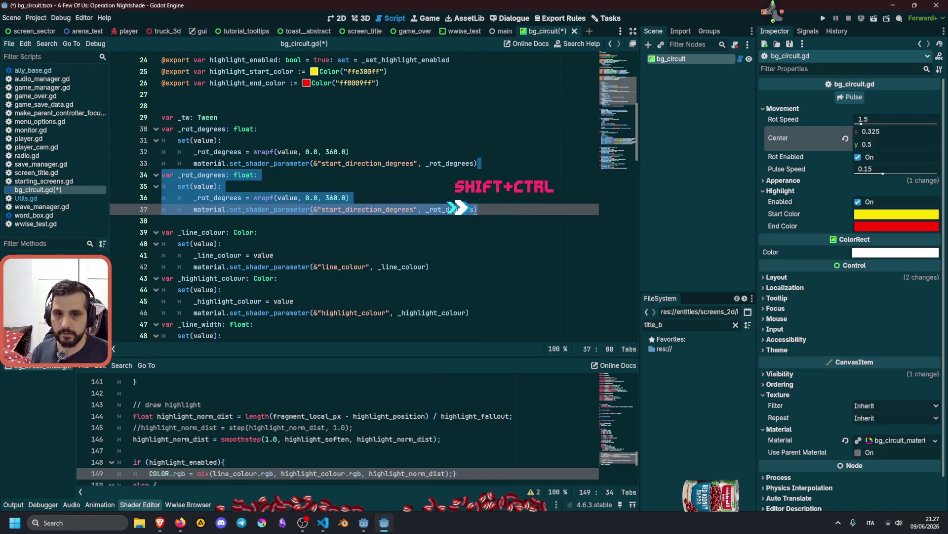
click(184, 174)
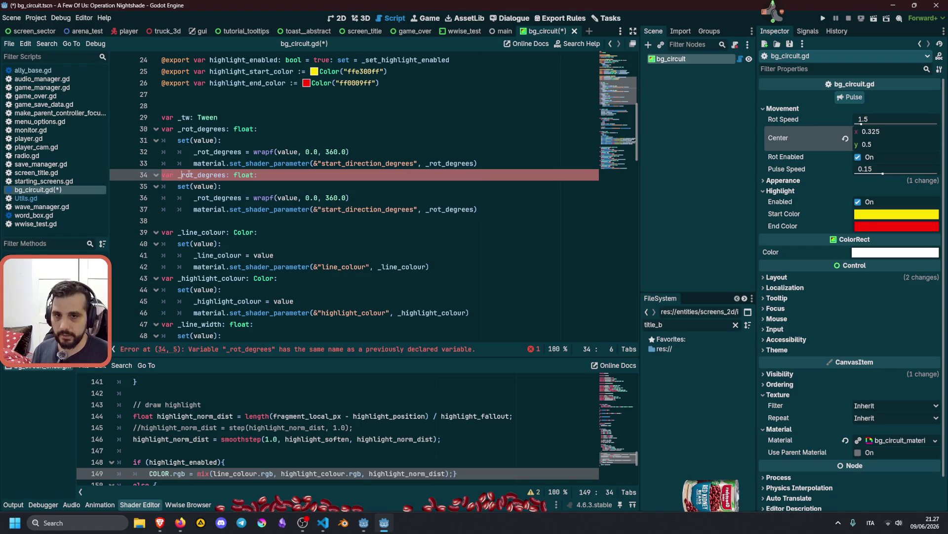
Rename the copied variable to _center and change its type to Vector2
text(center)
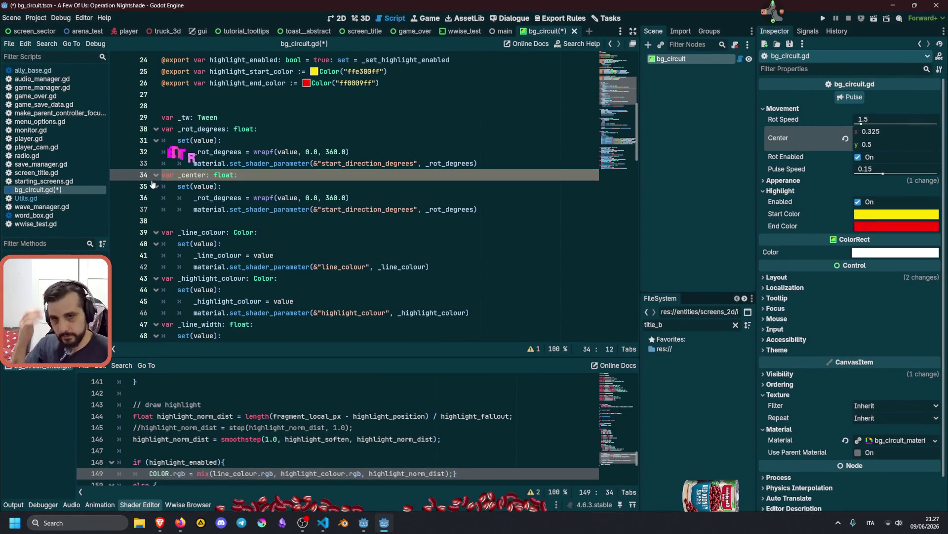
double_click(224, 175)
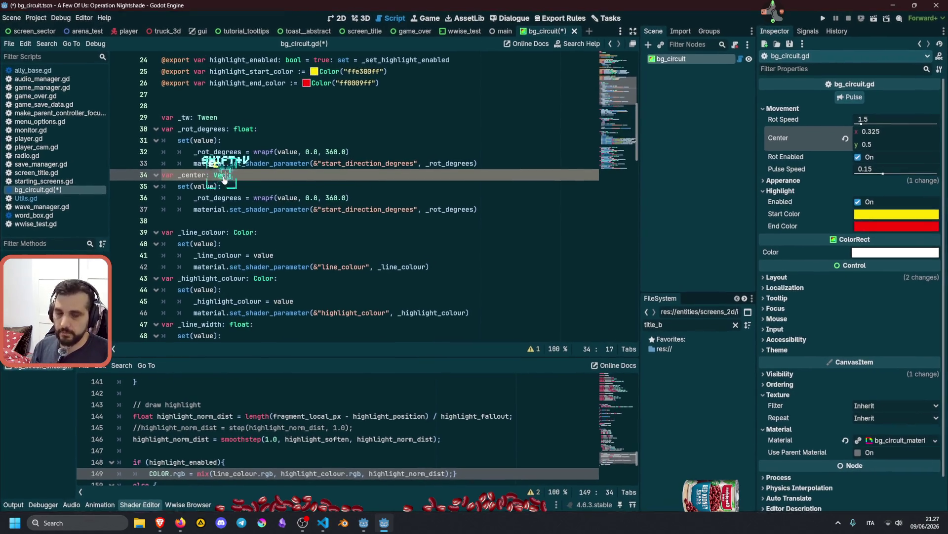
text(Vector2:)
key(Return)
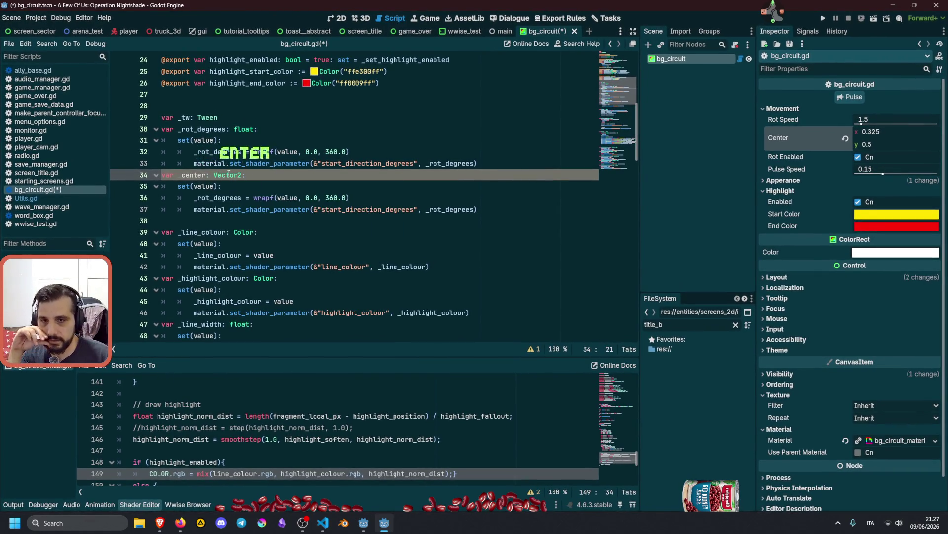
Make the copied setter assign _center with value.clamp(Vector2.ZERO, Vector2.ONE) instead of wrapf
double_click(191, 174)
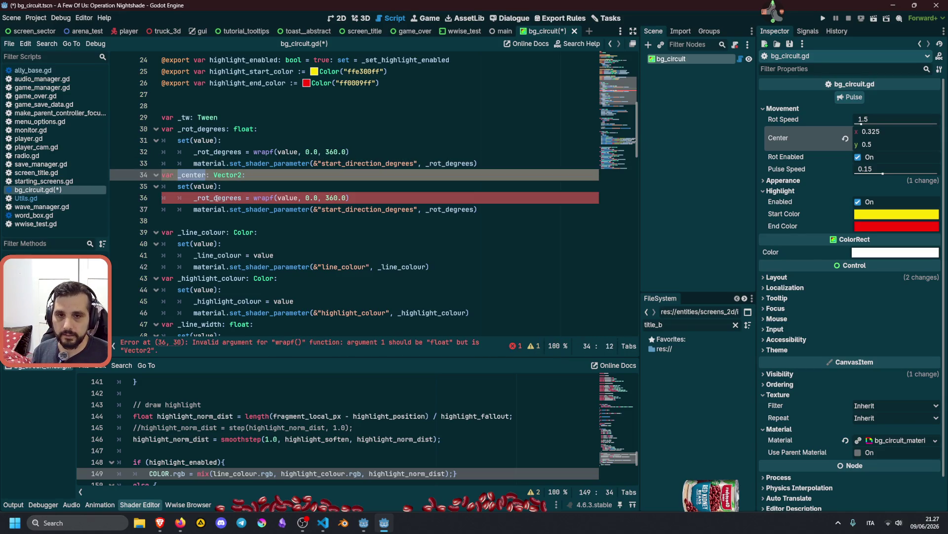
key(ctrl+c)
double_click(217, 198)
key(ctrl+v)
drag(234, 198, 330, 198)
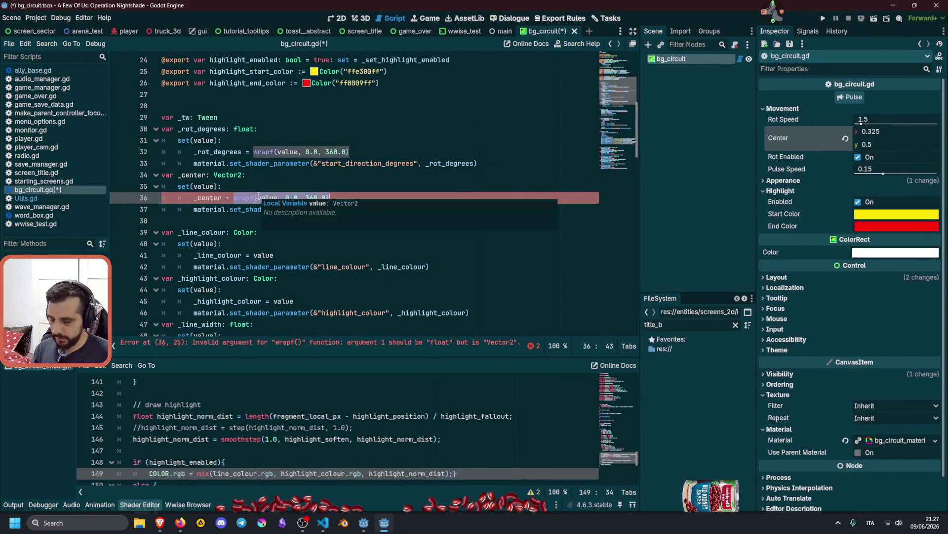
text(value)
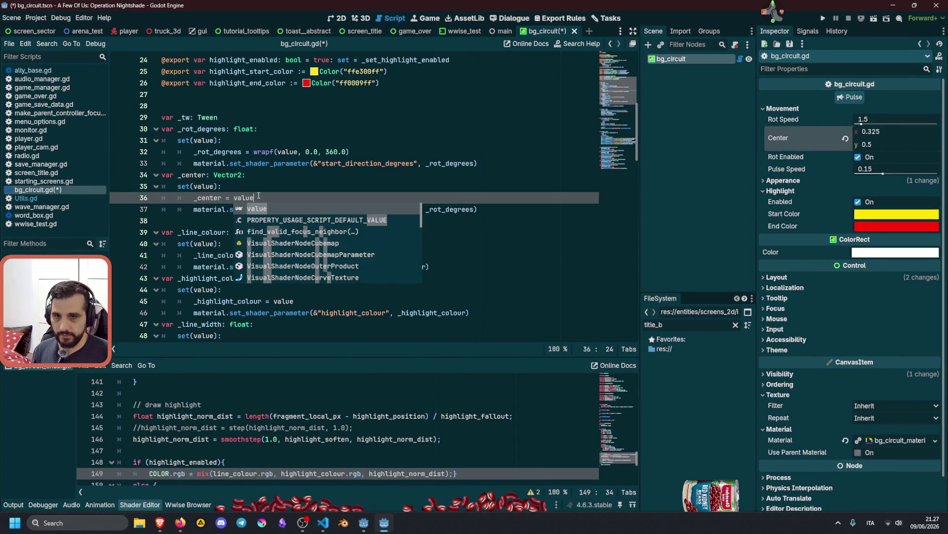
text(.cl)
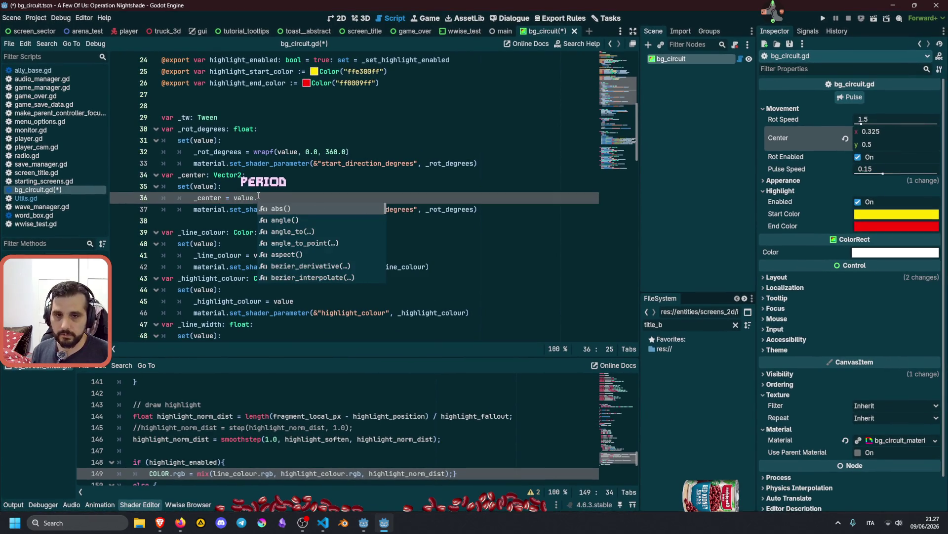
key(Return)
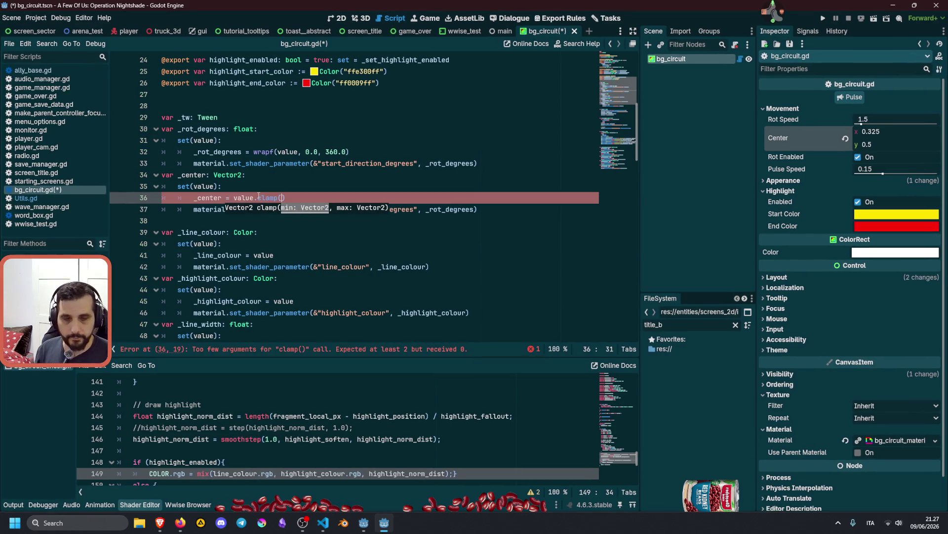
text(Vec)
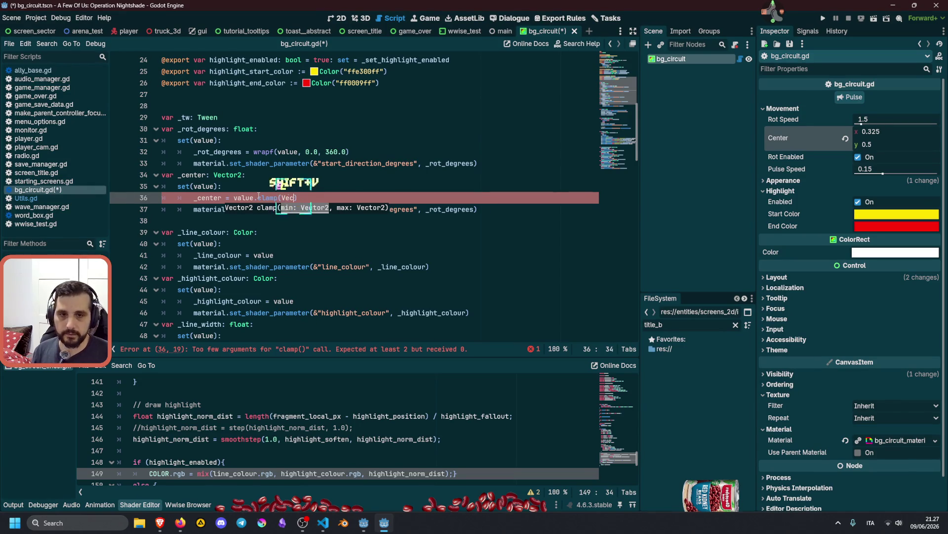
key(Return)
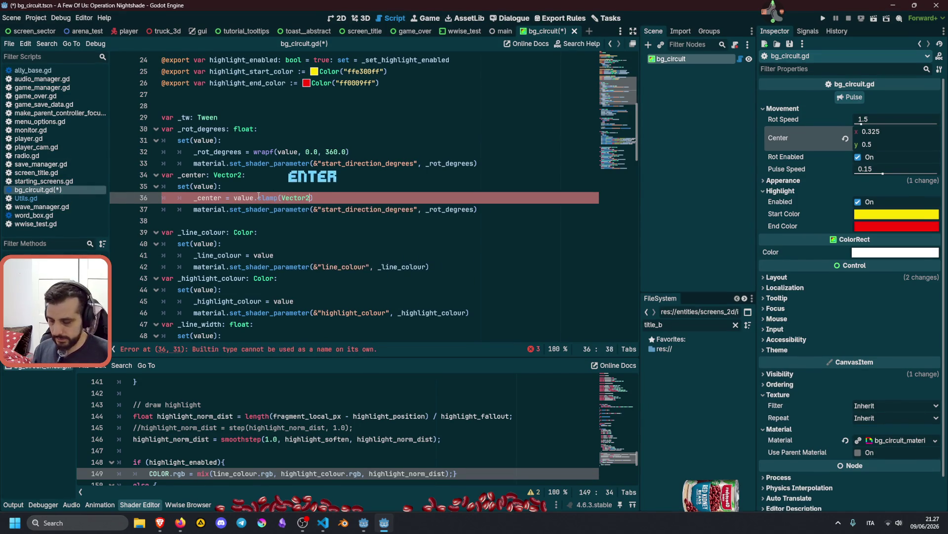
text(.ZERO)
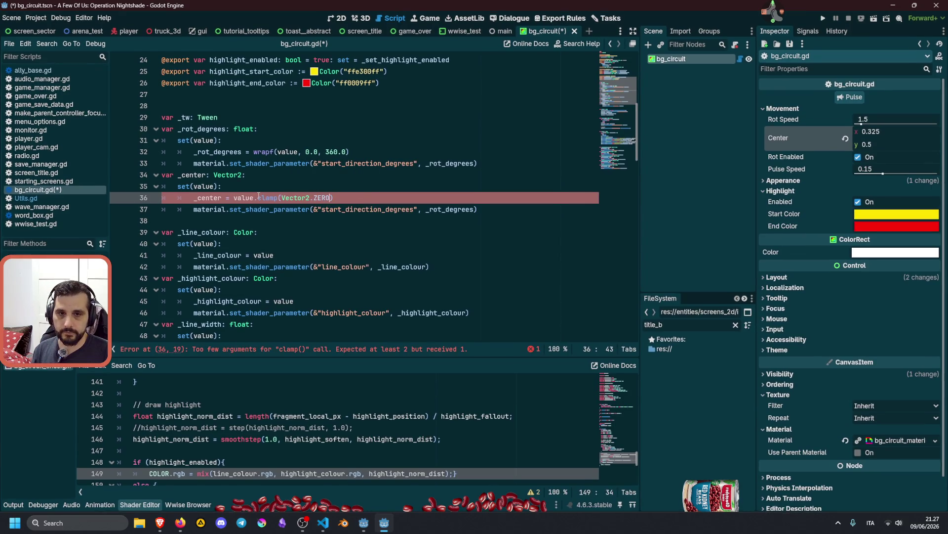
text(, V)
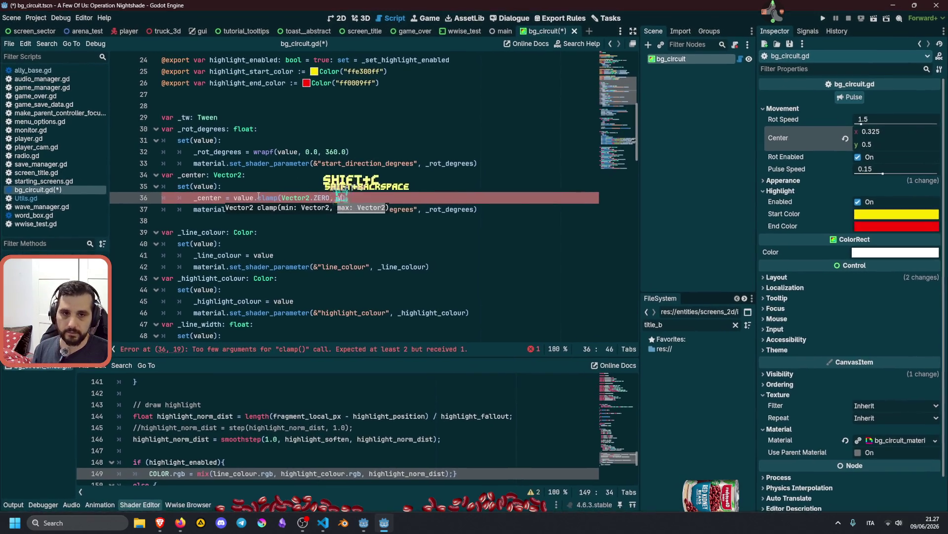
text(ec)
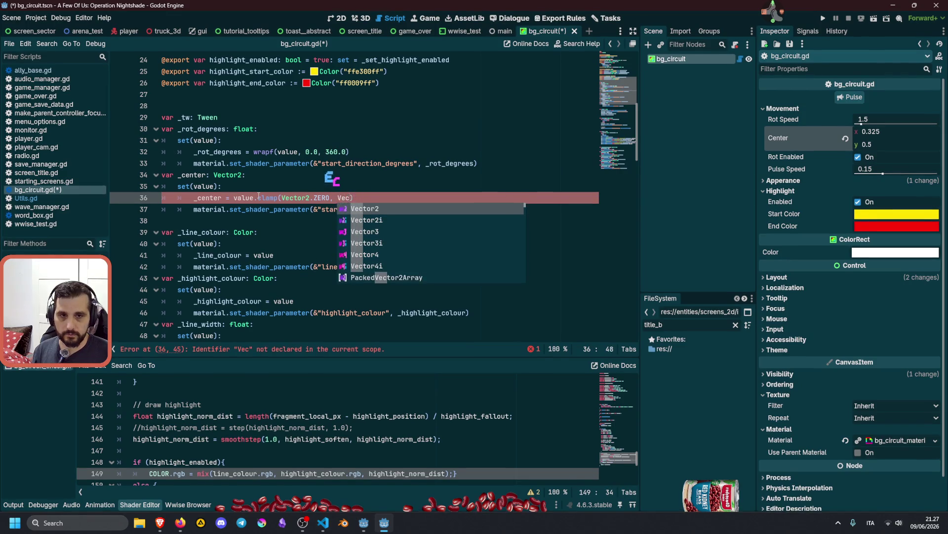
key(Return)
text(.ONE)
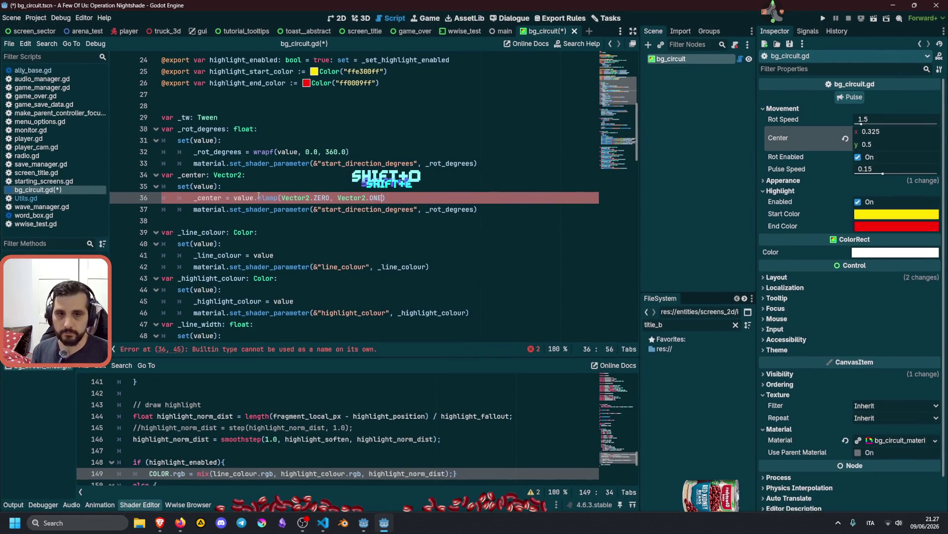
Change the setter's shader call to set the "center" parameter to _center
double_click(212, 198)
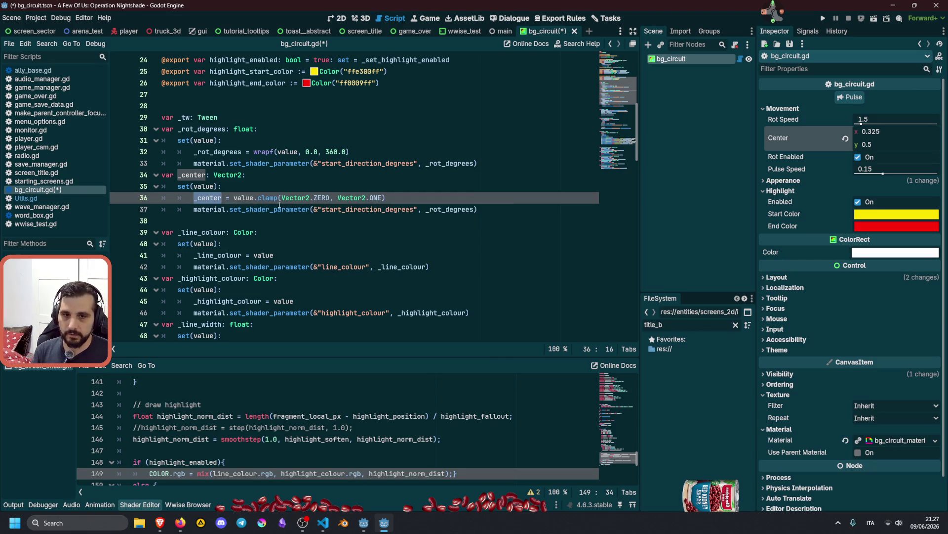
double_click(345, 208)
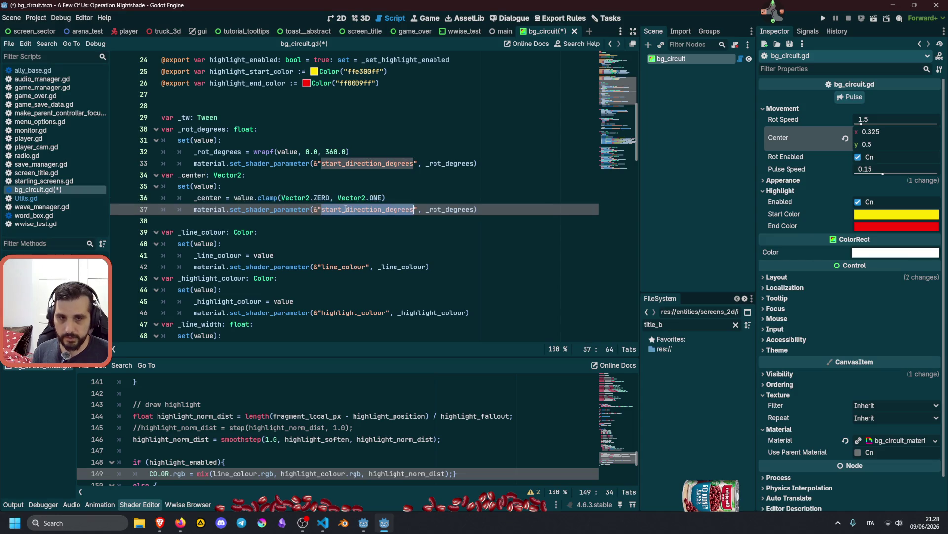
text(center)
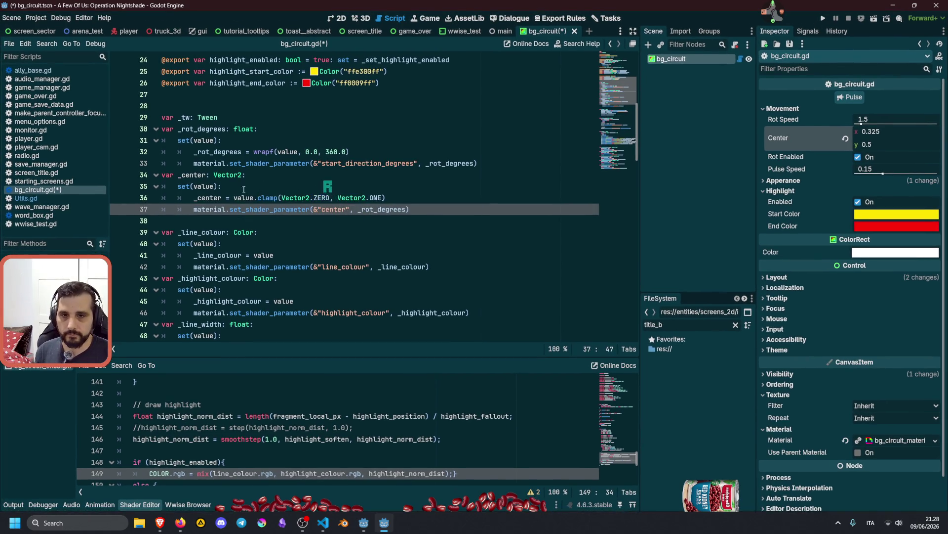
click(205, 196)
drag(406, 209, 358, 209)
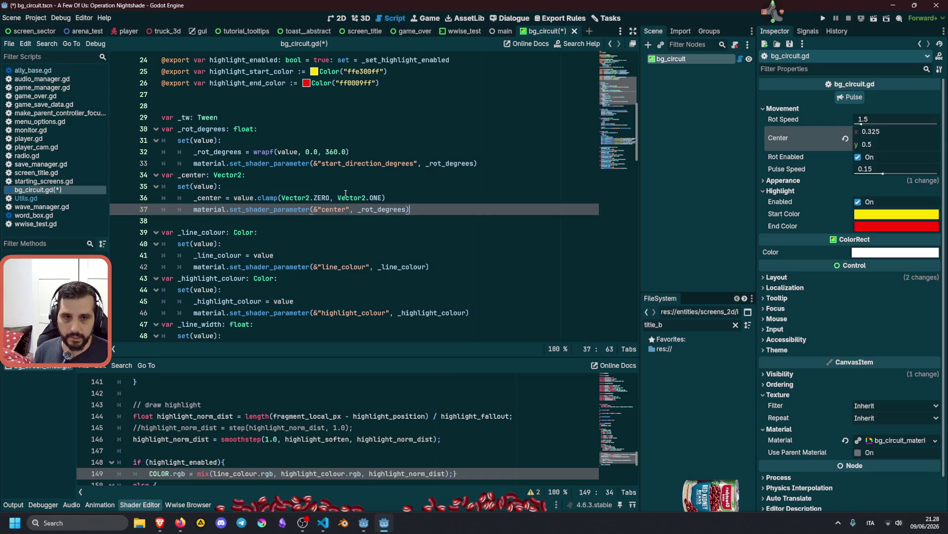
key(ctrl+v)
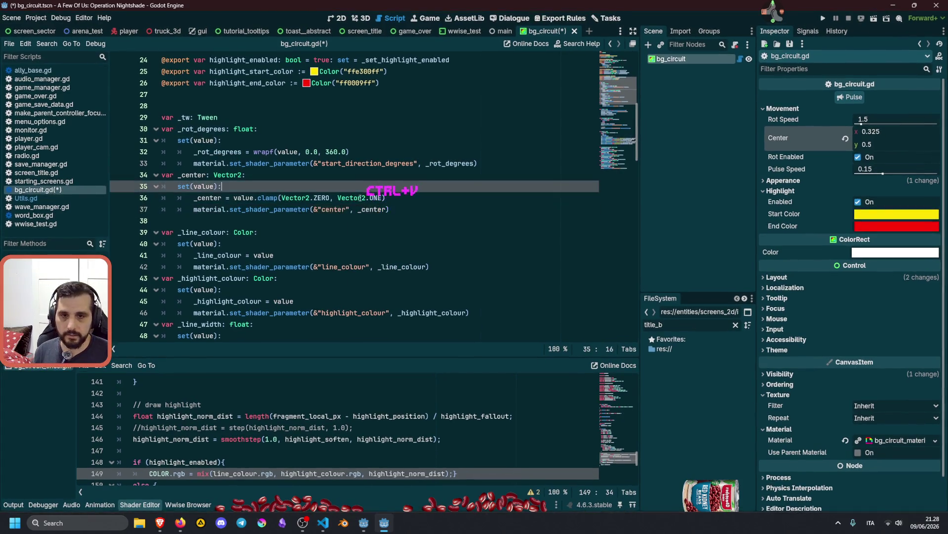
click(256, 219)
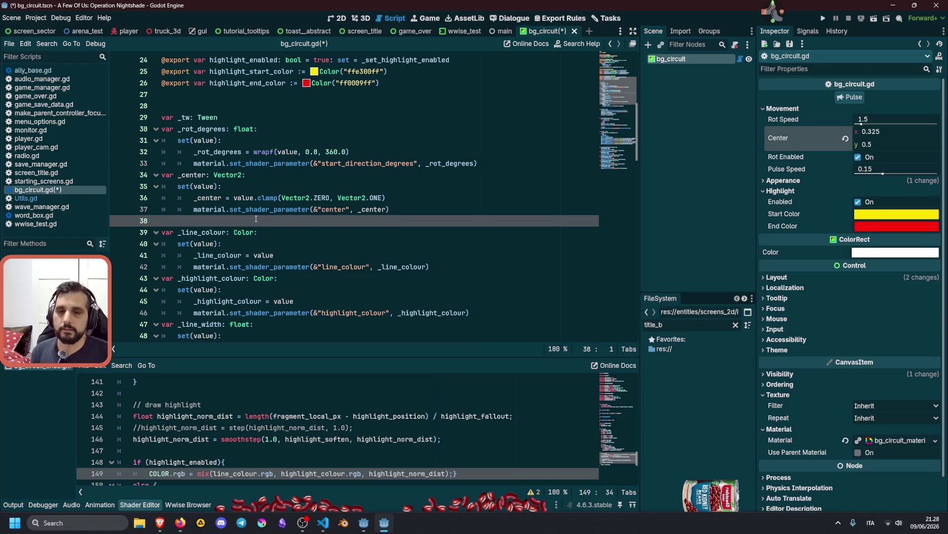
Append a colon to the mov_center export and add a set(value) line beneath it
click(195, 175)
click(369, 163)
scroll(348, 182, up, 6)
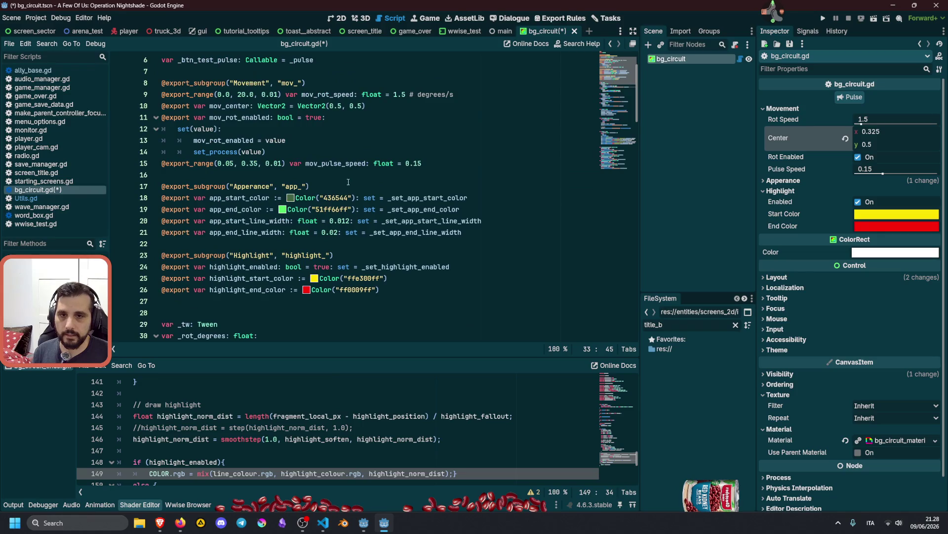
scroll(272, 162, up, 2)
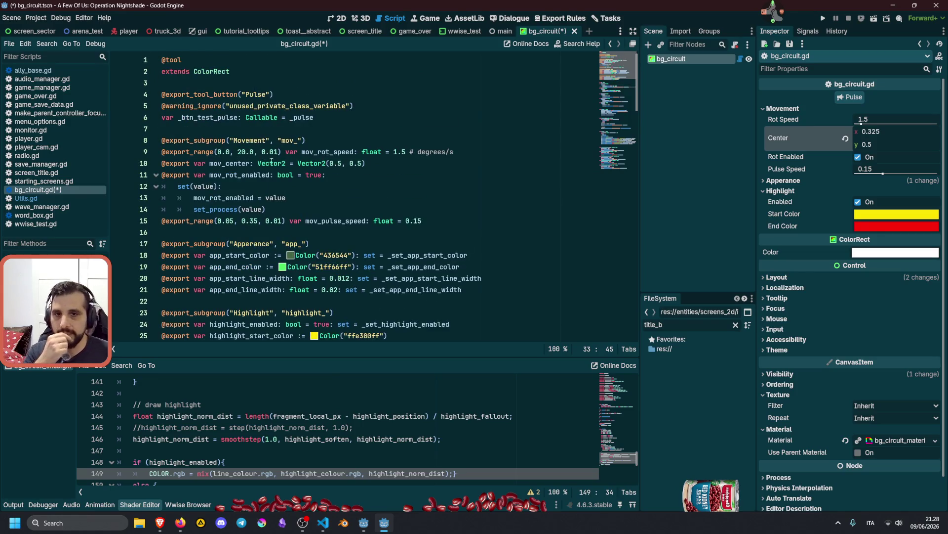
click(382, 164)
text(:)
key(Return)
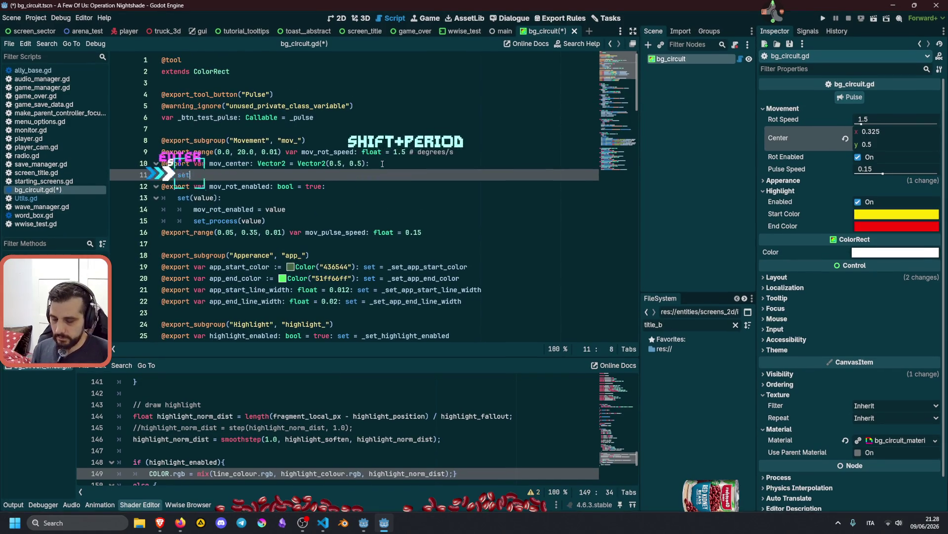
text(set(value))
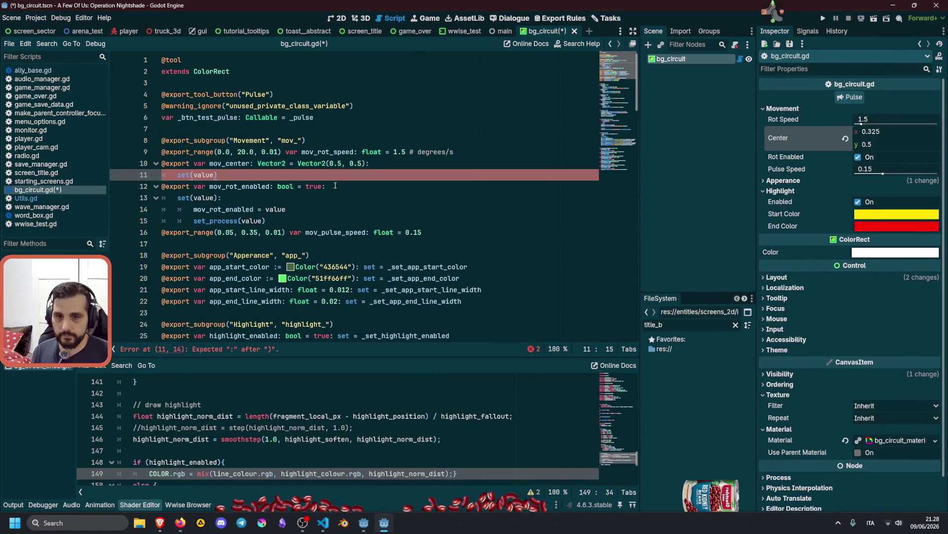
scroll(335, 185, down, 7)
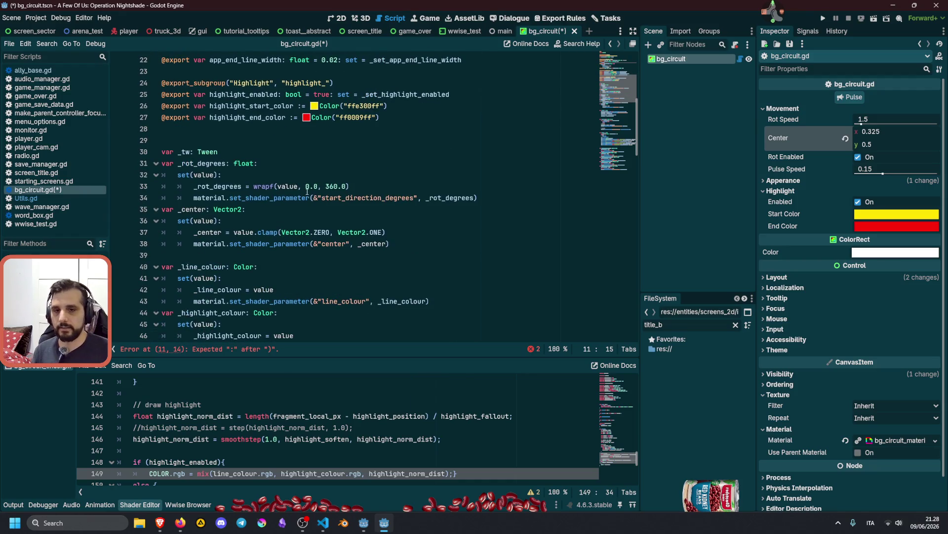
double_click(204, 243)
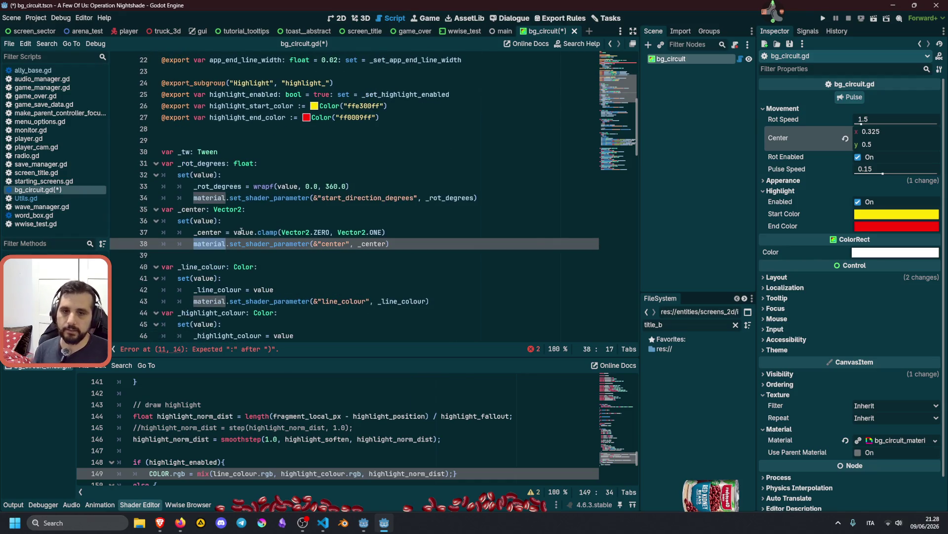
scroll(241, 231, down, 1)
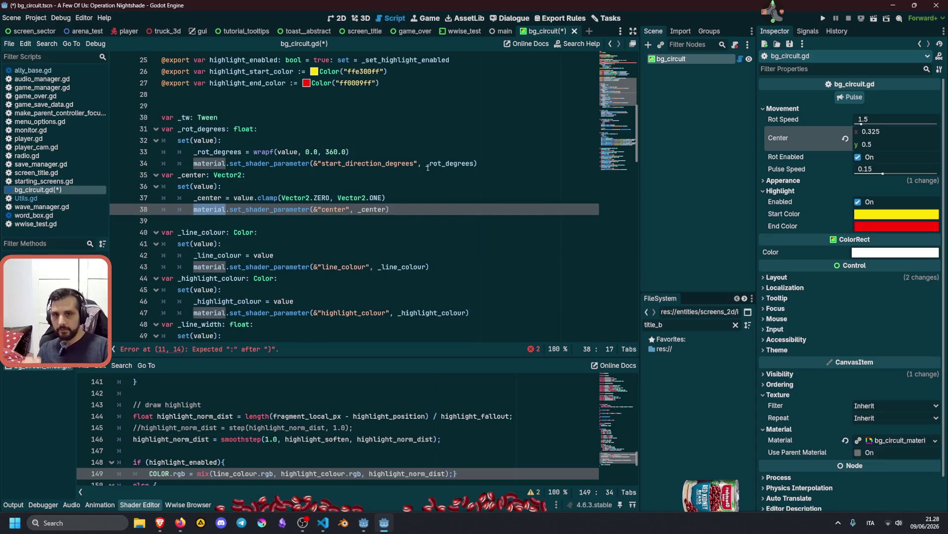
scroll(291, 153, down, 2)
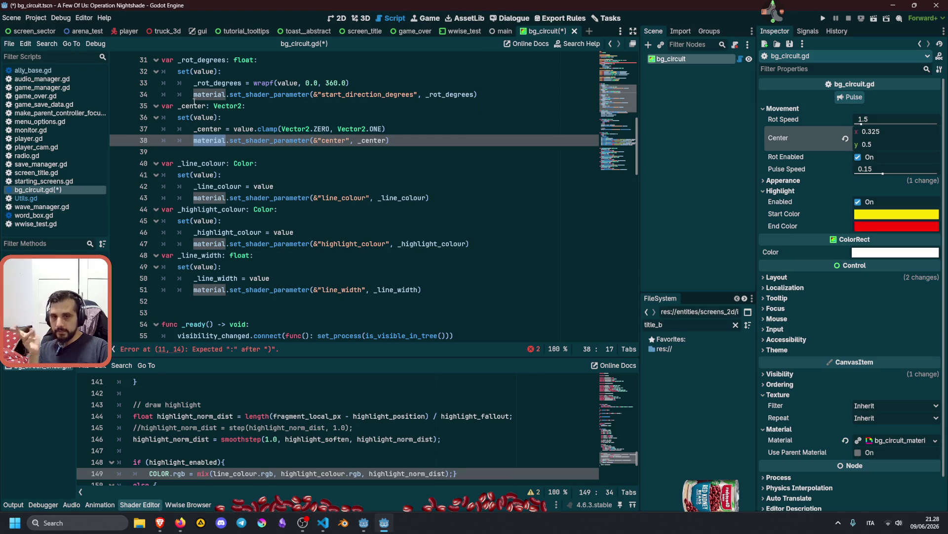
scroll(215, 124, down, 3)
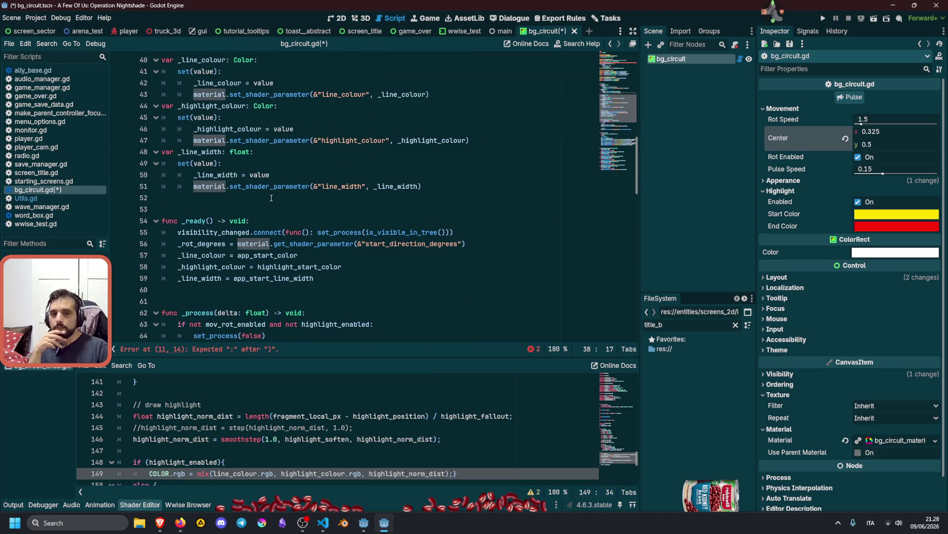
scroll(271, 199, down, 4)
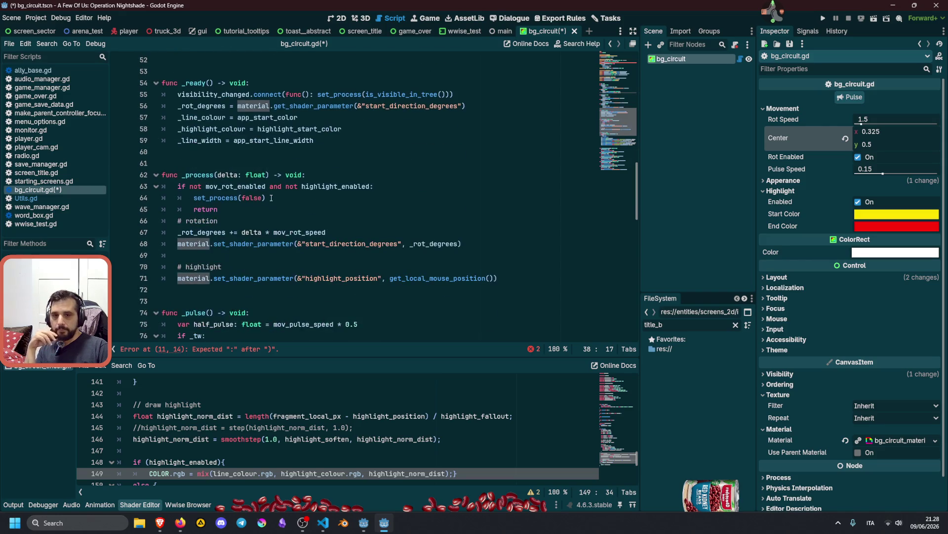
scroll(248, 238, down, 3)
scroll(231, 201, down, 3)
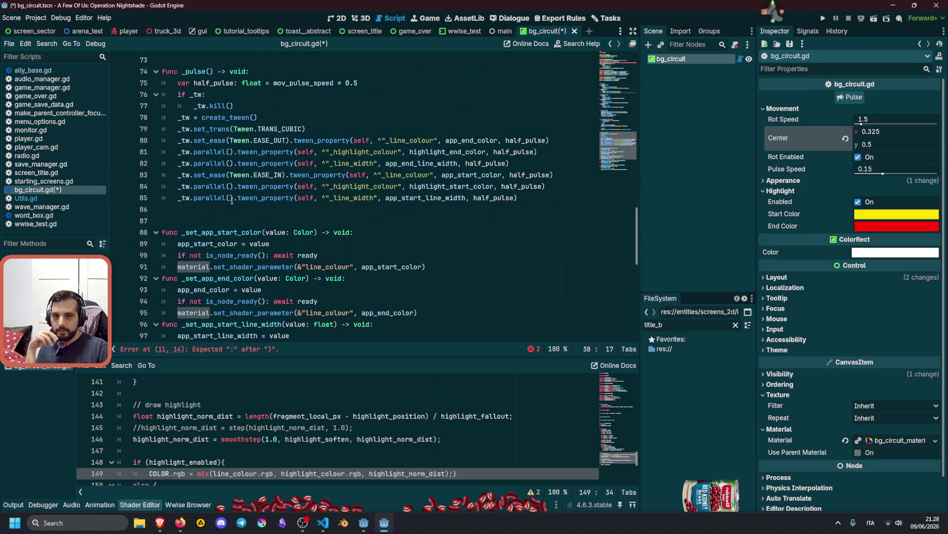
scroll(222, 193, down, 2)
click(211, 176)
Write the signature func _set_param(param: StringName) -> void: on a new line after _pulse
key(Return)
key(Return)
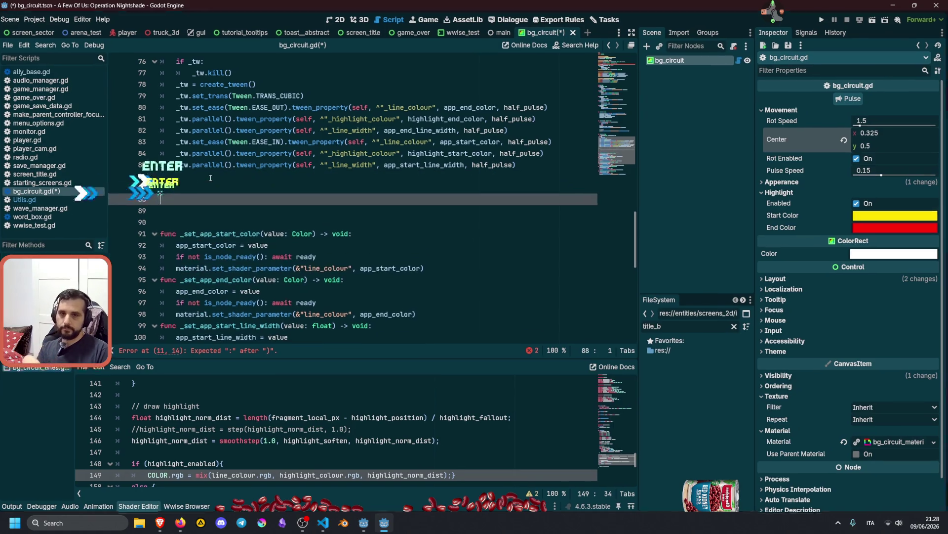
text(func _set)
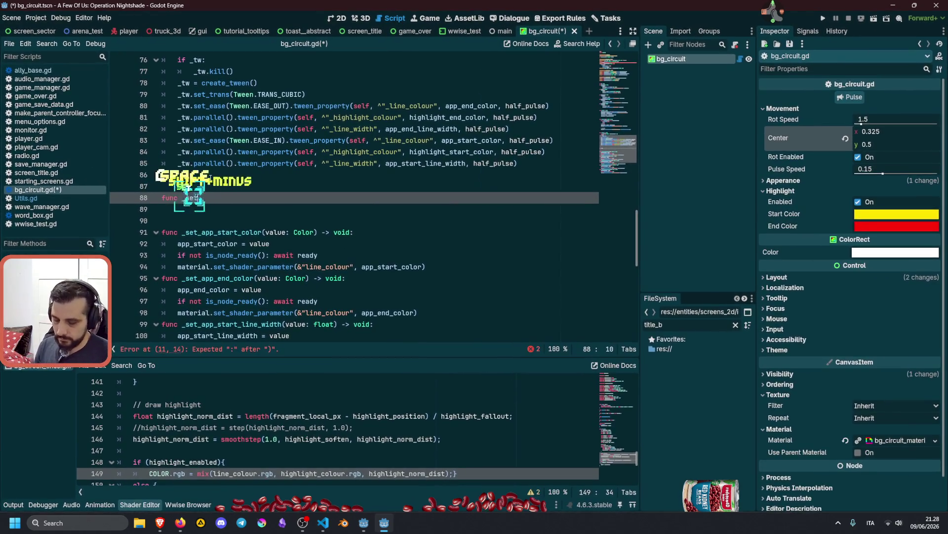
text(_param()
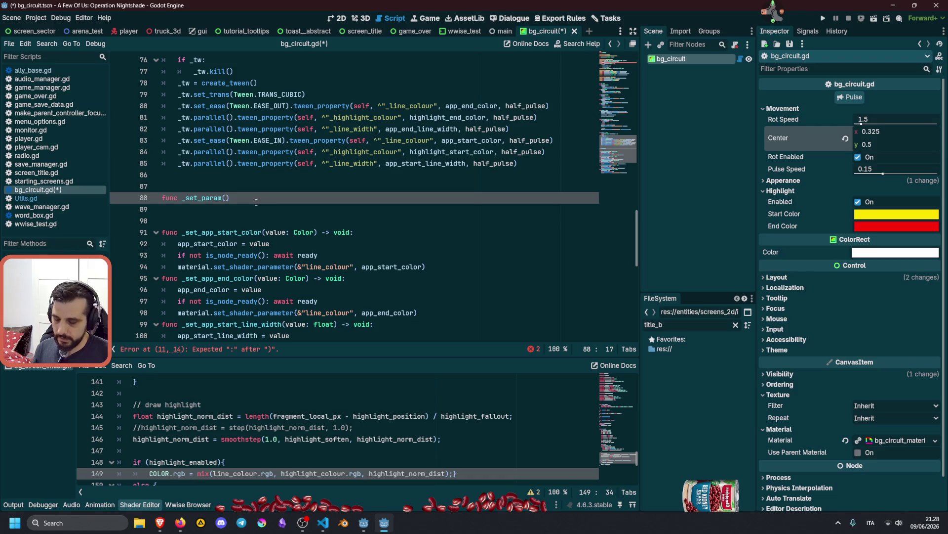
text(param: )
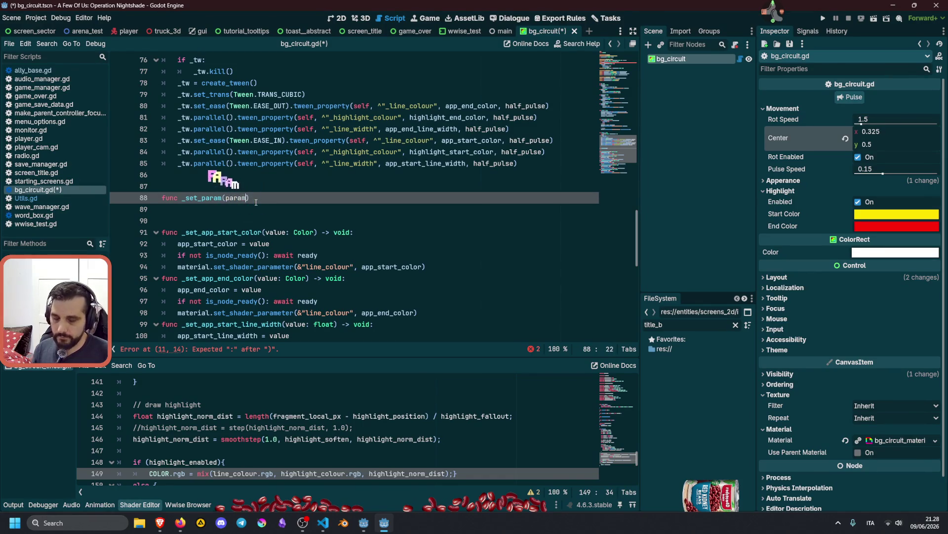
text(Node)
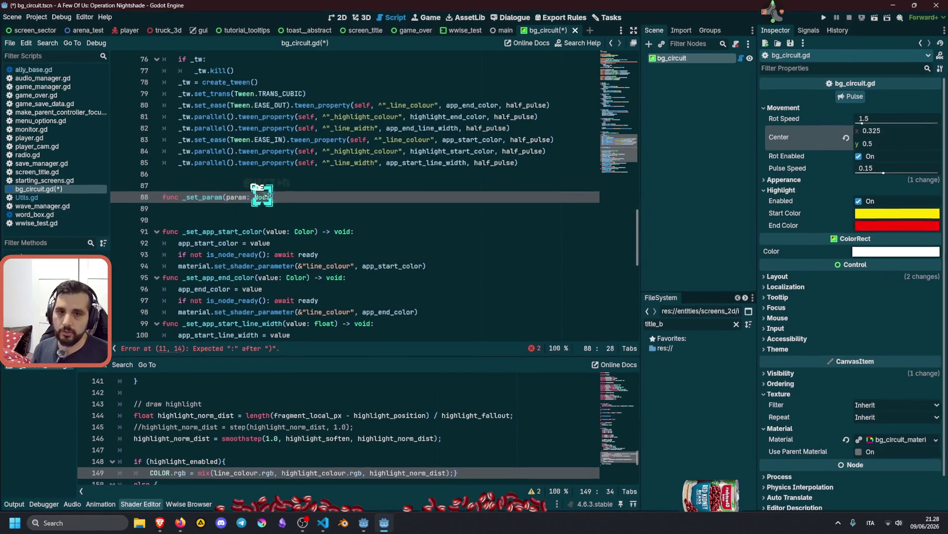
key(Down)
key(Down)
key(Down)
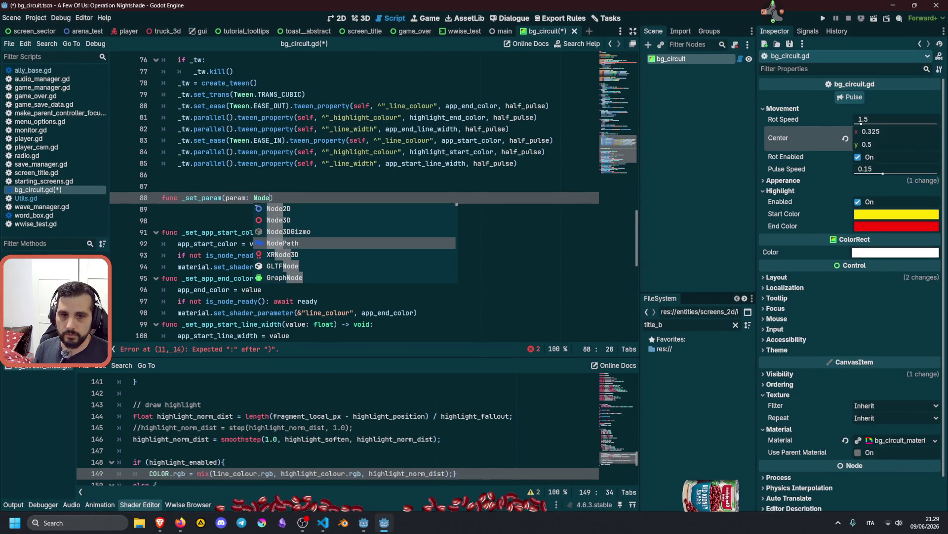
key(Return)
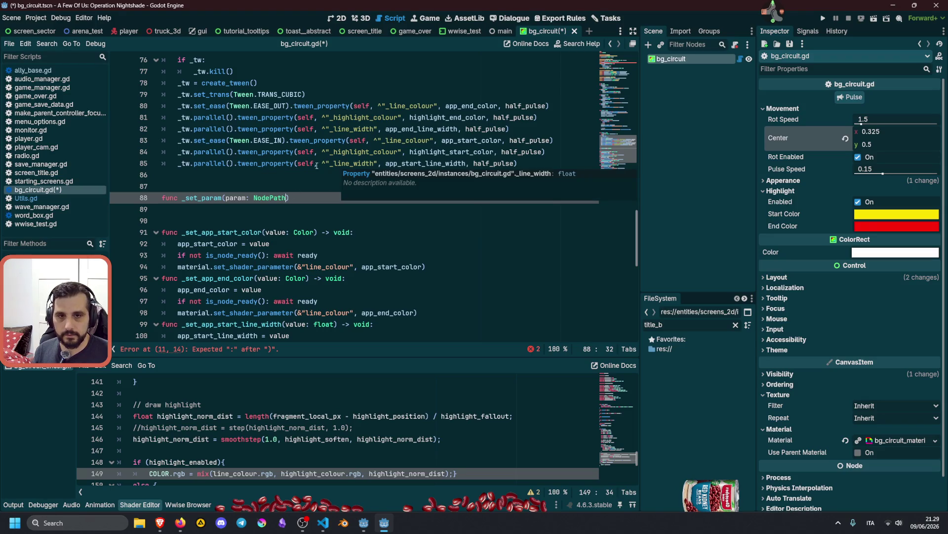
mouse_move(259, 162)
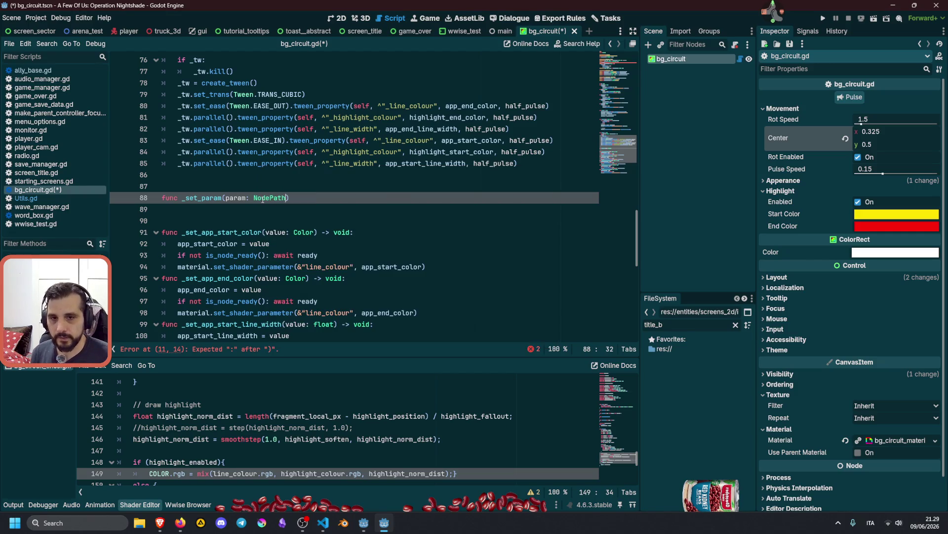
text(Stri)
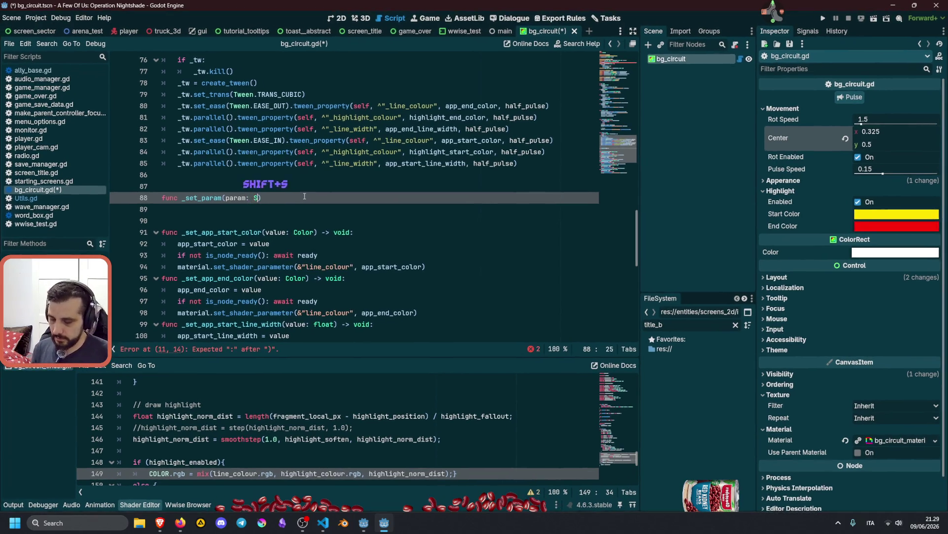
key(Return)
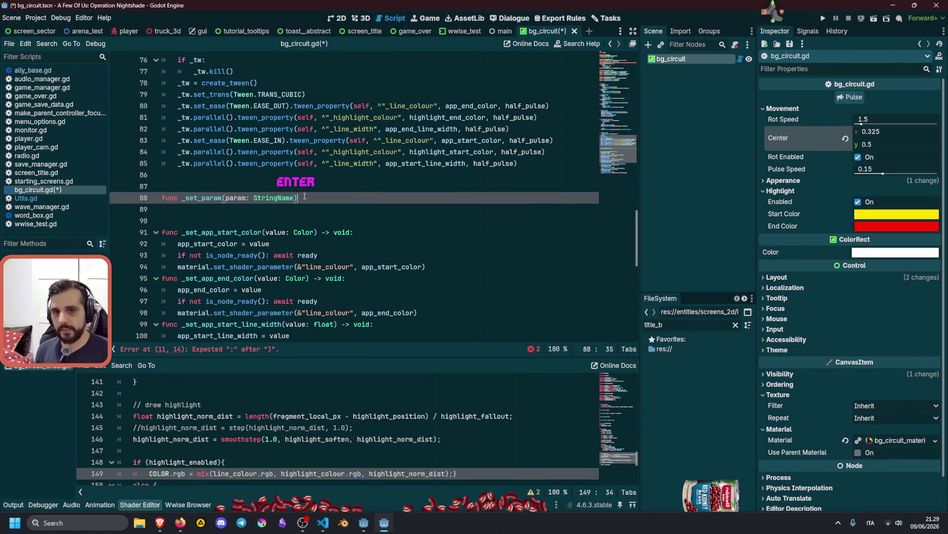
text(-> void:)
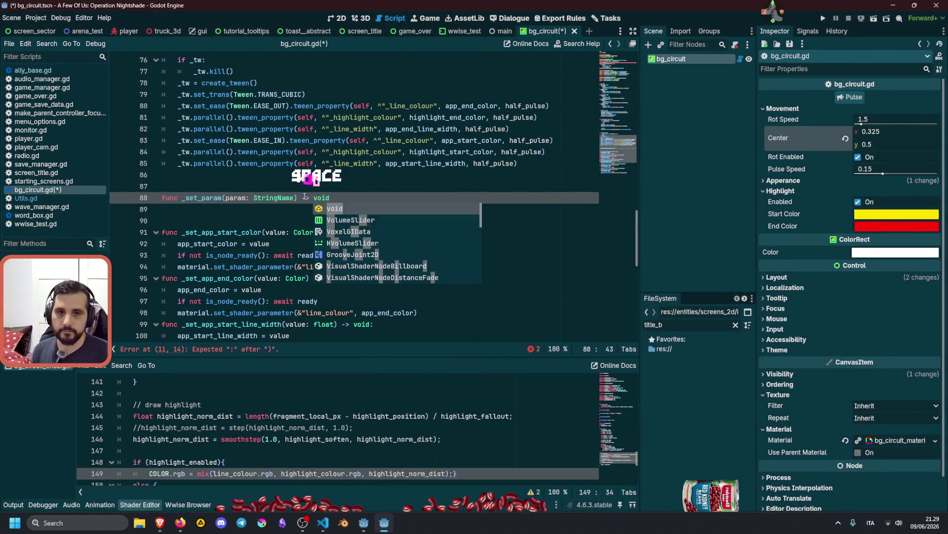
key(Return)
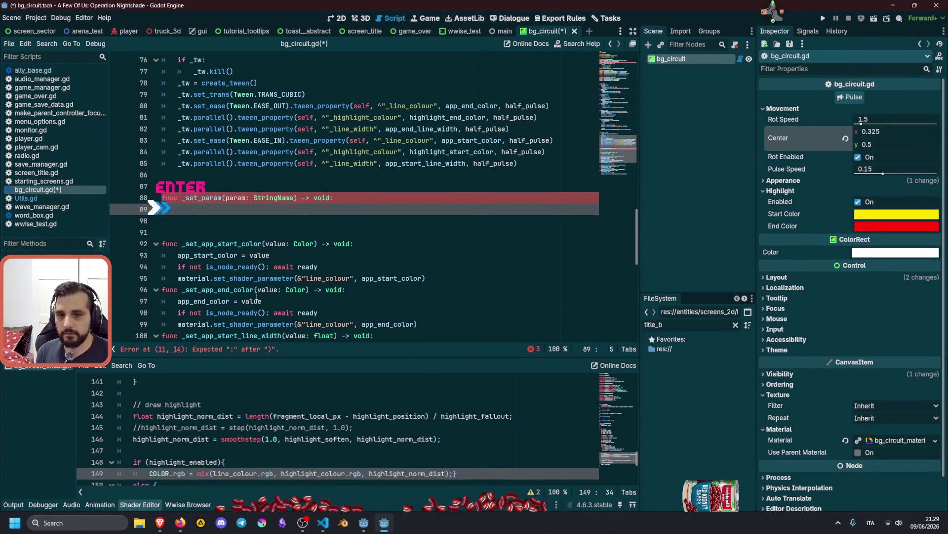
click(222, 279)
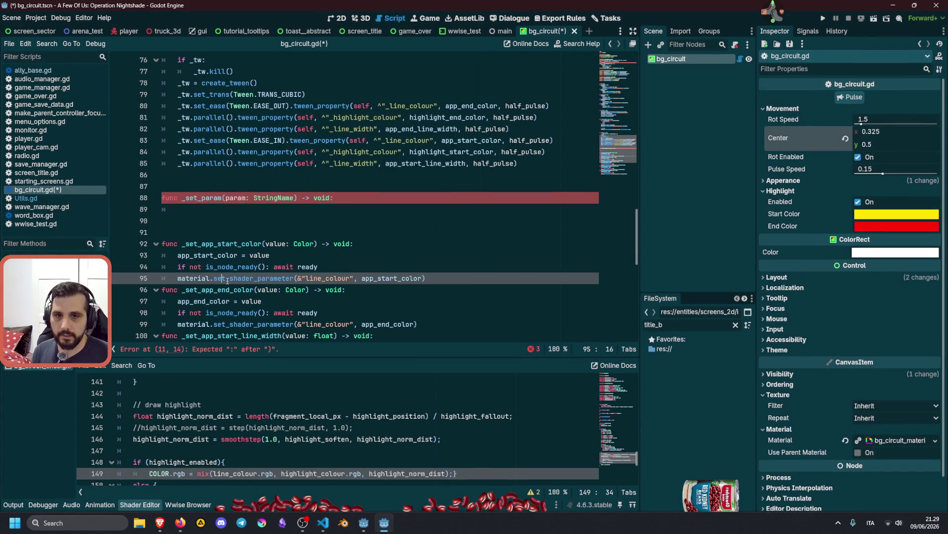
Add a value: Variant parameter and fill _set_param with a readiness check and set_shader_parameter call
click(296, 197)
text(, value)
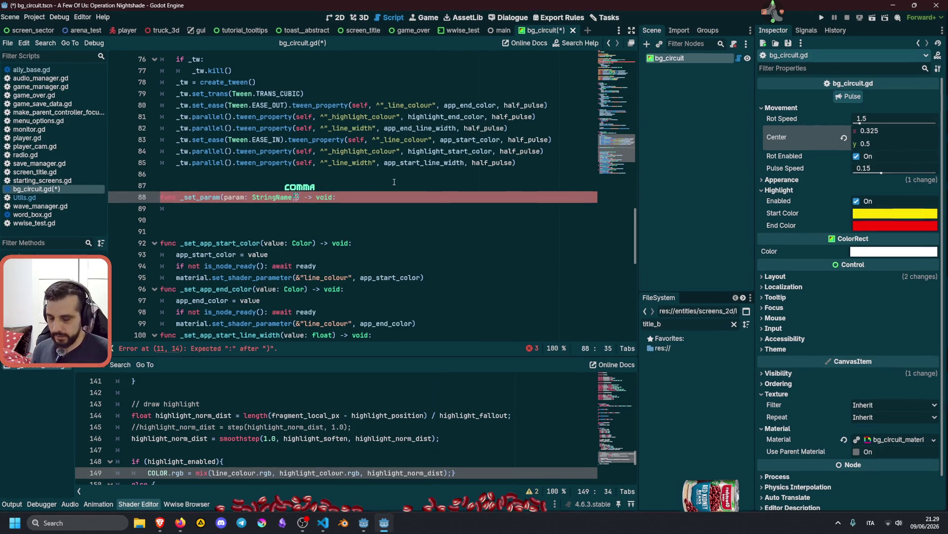
text(: Variant)
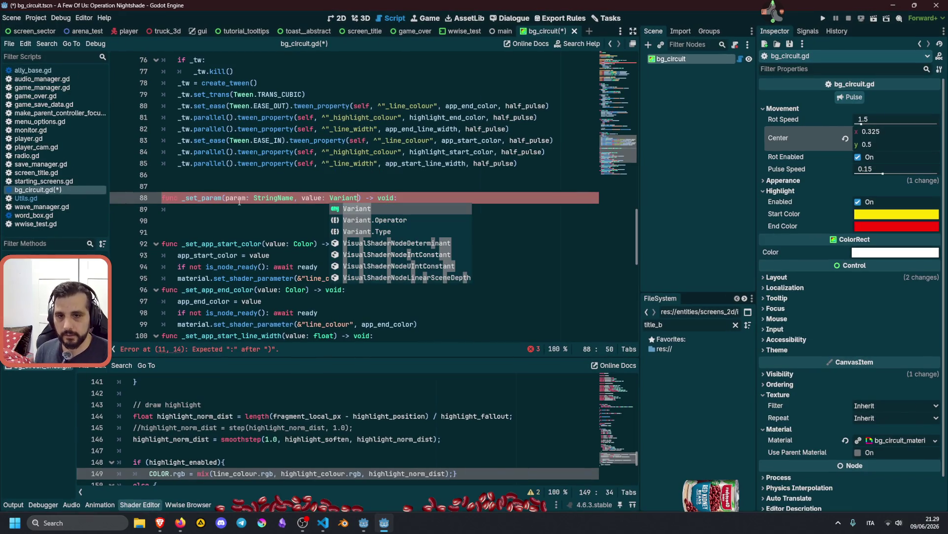
click(199, 326)
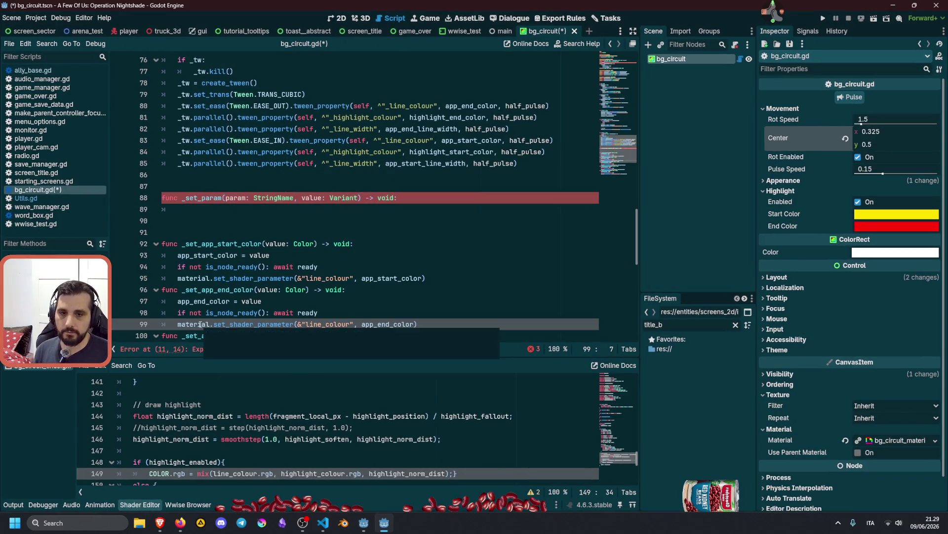
triple_click(201, 328)
key(ctrl+c)
key(Up)
key(Up)
key(Up)
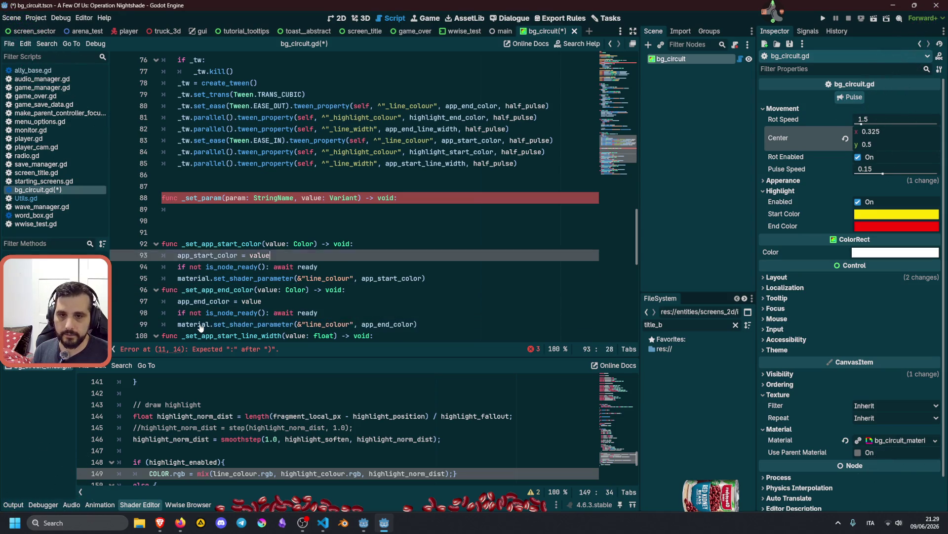
key(ctrl+v)
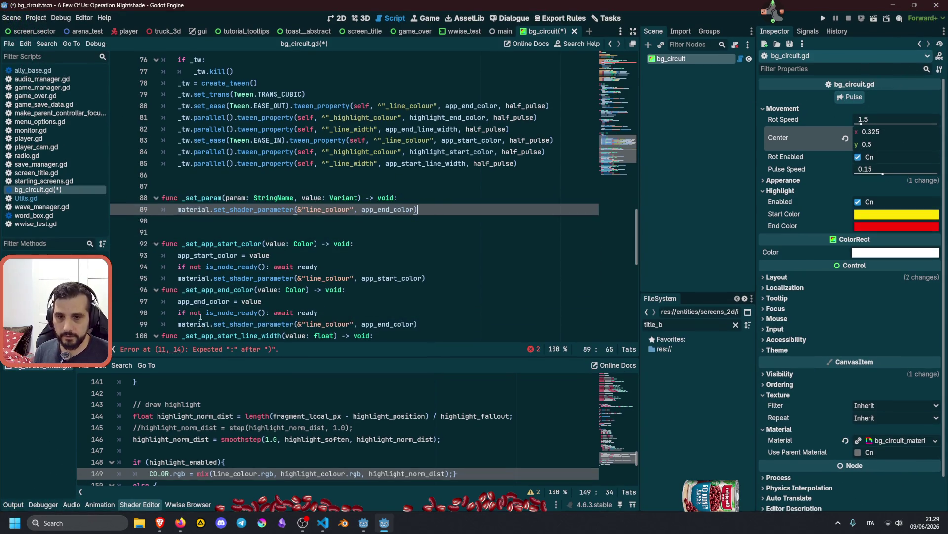
click(201, 314)
key(alt+Up)
key(alt+Up)
key(alt+Up)
key(alt+Up)
key(alt+Up)
key(alt+Up)
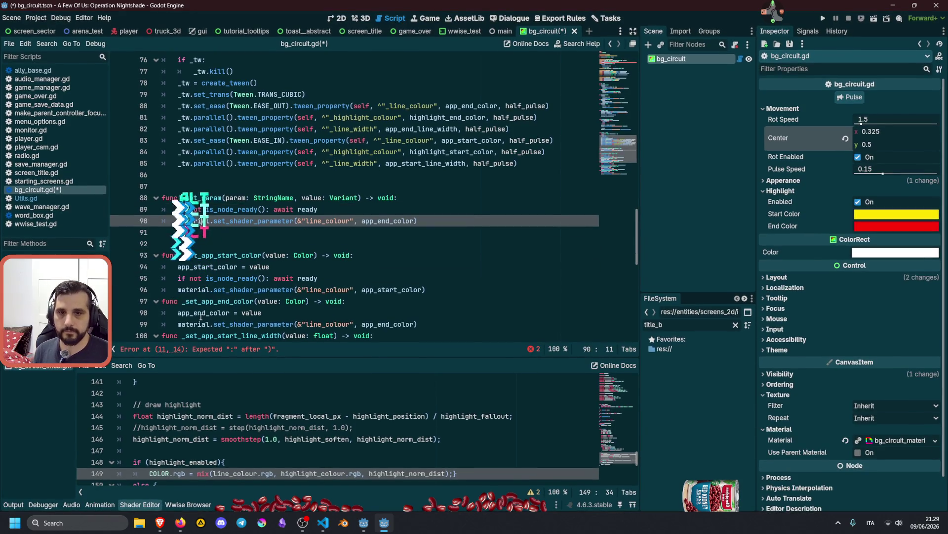
key(Down)
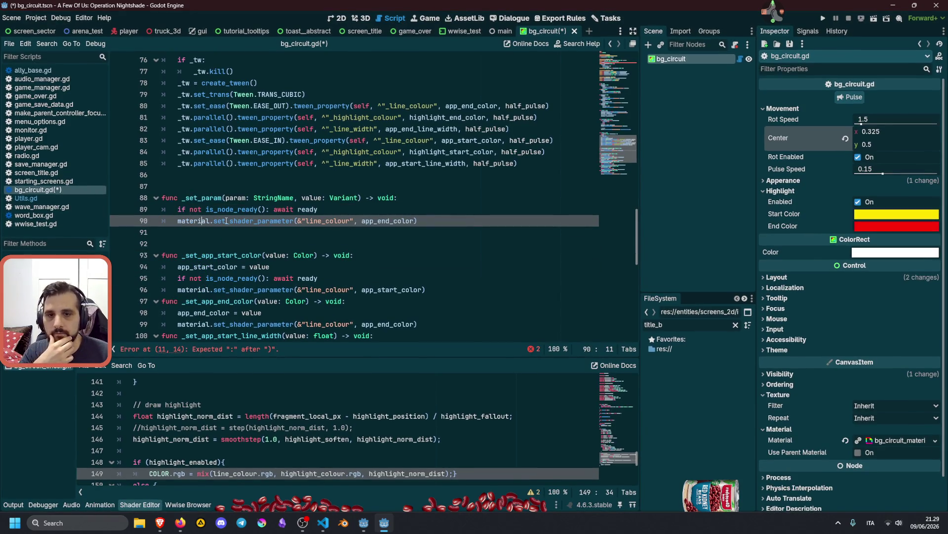
Replace the hard-coded &"line_colour" and app_end_color arguments with param and value
double_click(236, 198)
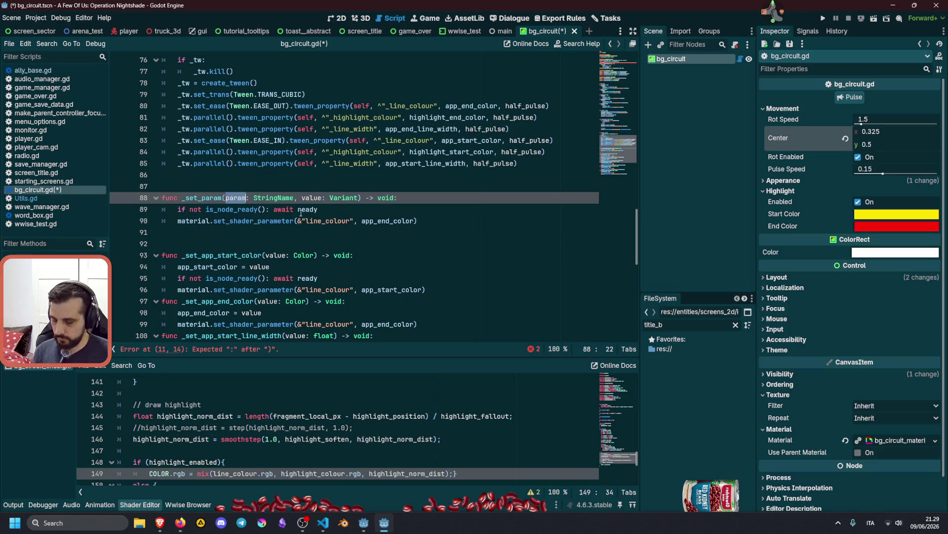
drag(297, 221, 353, 221)
key(ctrl+v)
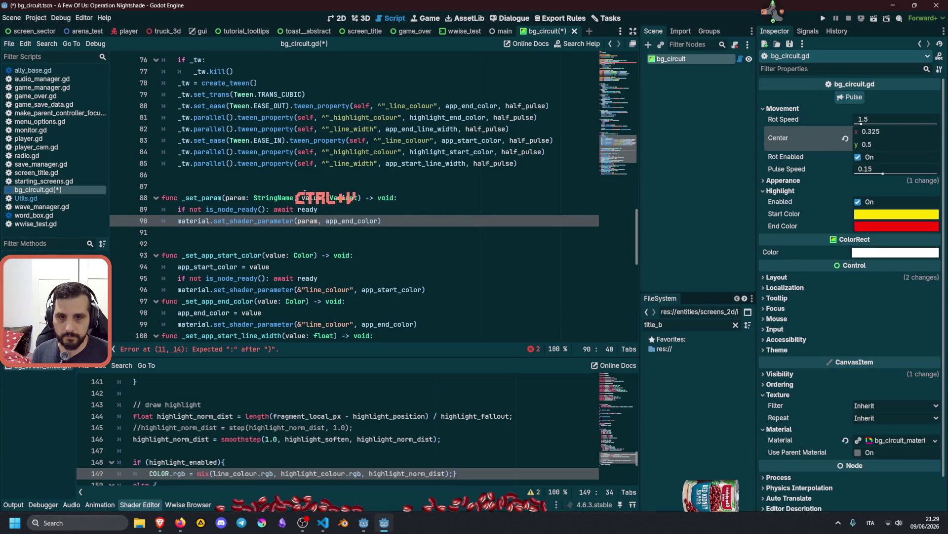
double_click(312, 197)
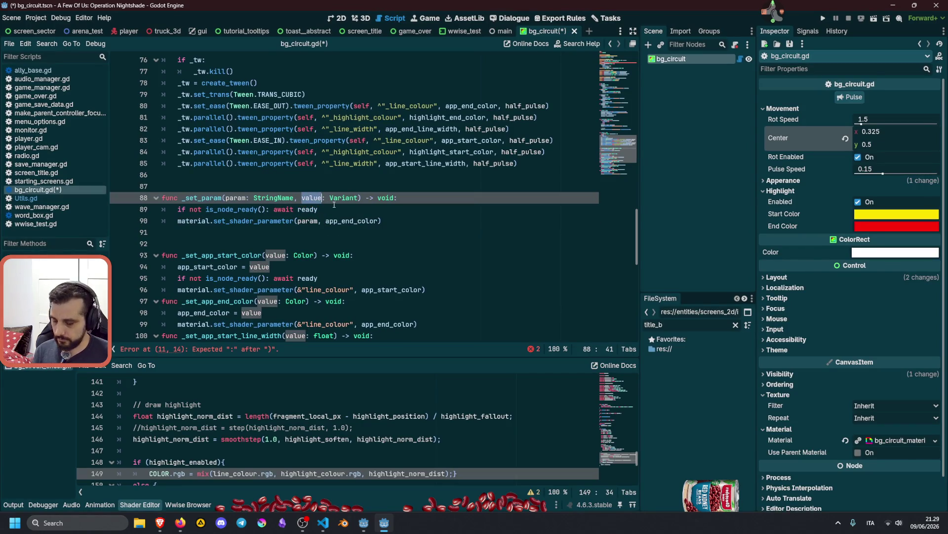
drag(326, 221, 379, 221)
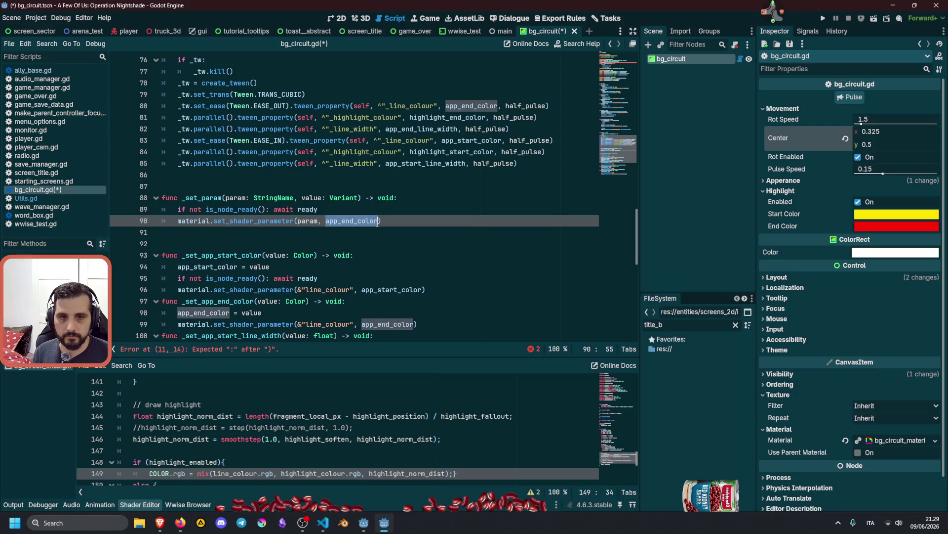
key(ctrl+v)
double_click(202, 197)
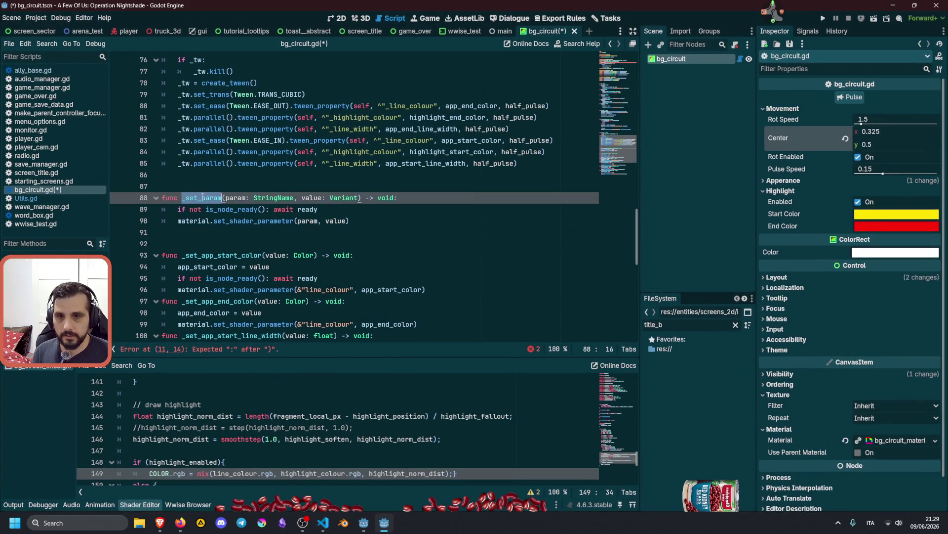
click(176, 290)
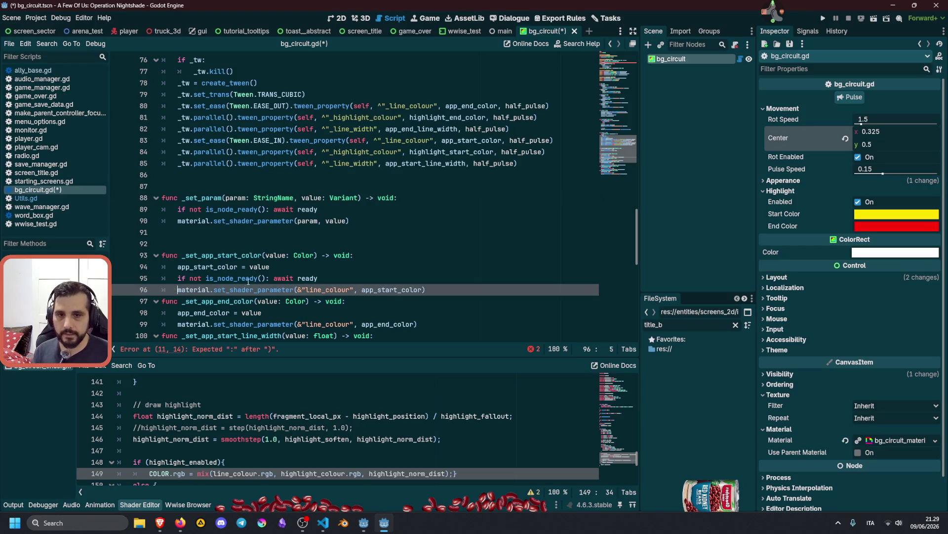
double_click(204, 221)
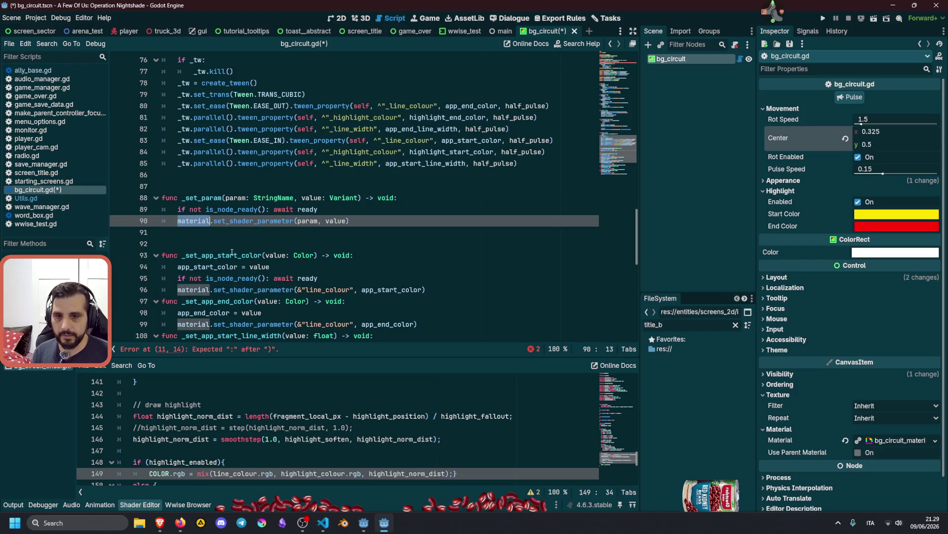
Delete the is_node_ready readiness check from the start colour setter
click(325, 279)
scroll(325, 279, down, 2)
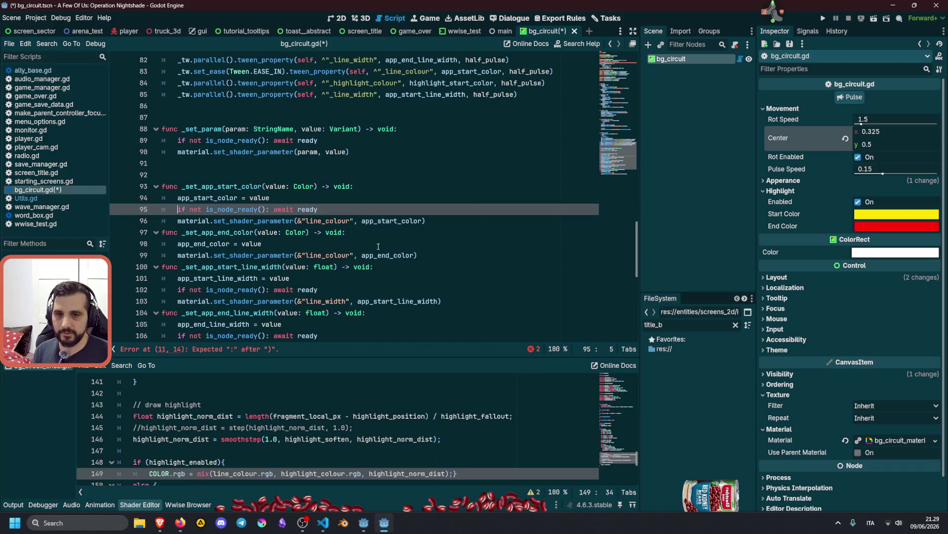
key(shift+Home)
key(Delete)
key(BackSpace)
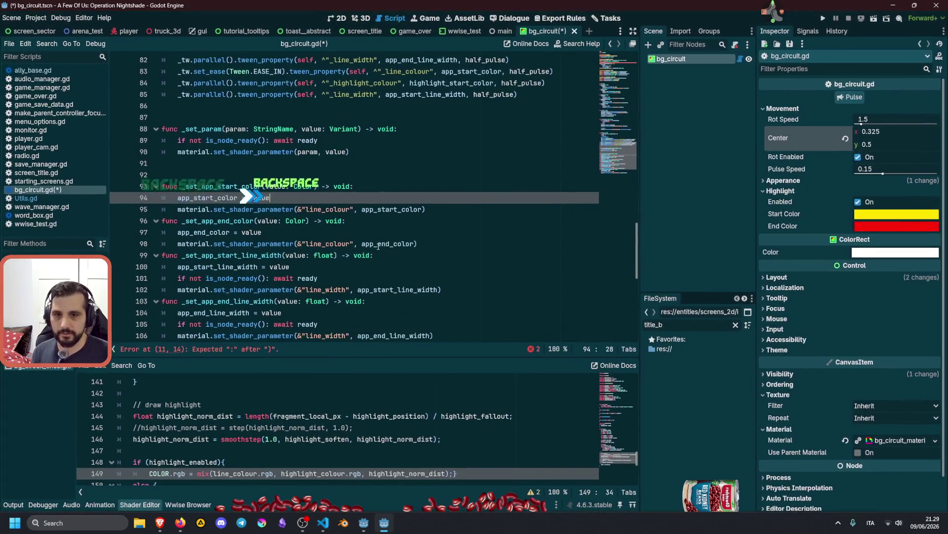
Delete the three remaining readiness checks in the line-width and highlight setters at once
scroll(354, 246, down, 2)
click(311, 214)
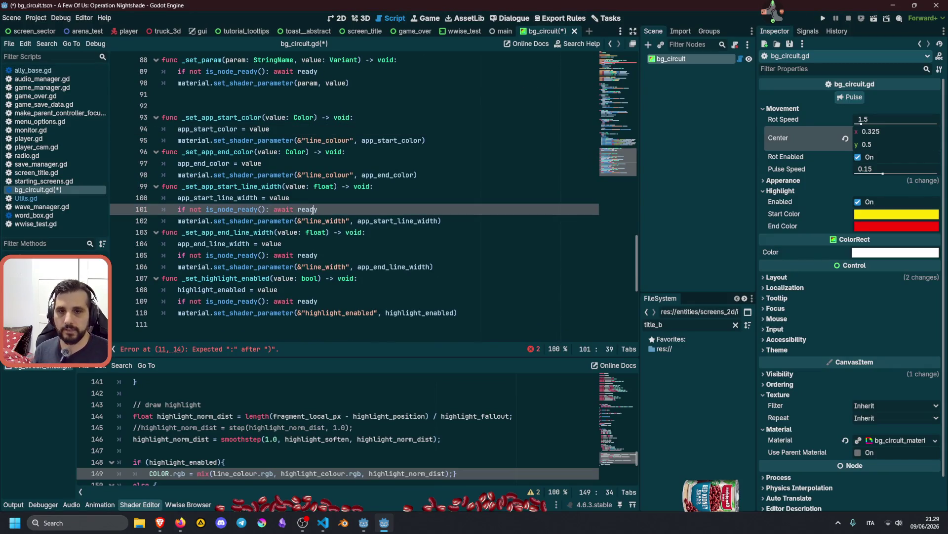
triple_click(310, 209)
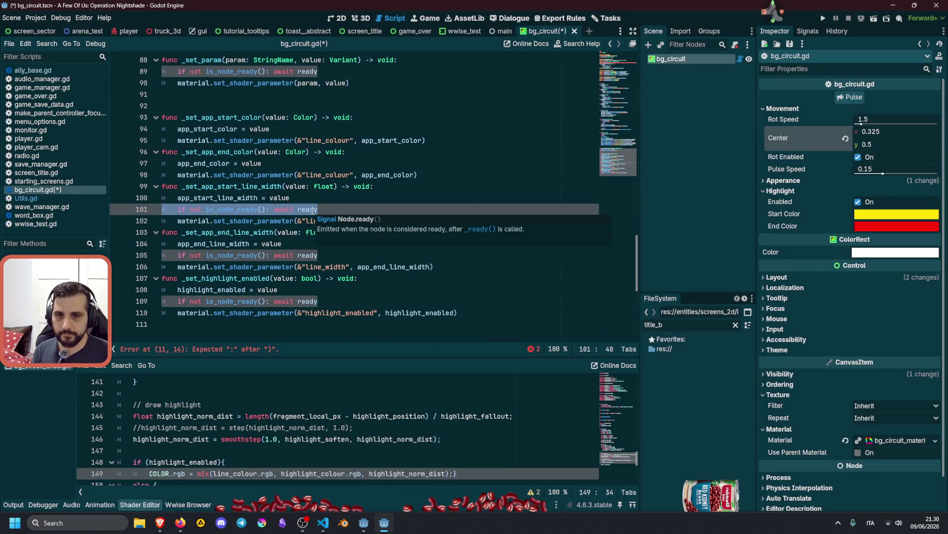
key(ctrl+d)
key(ctrl+d)
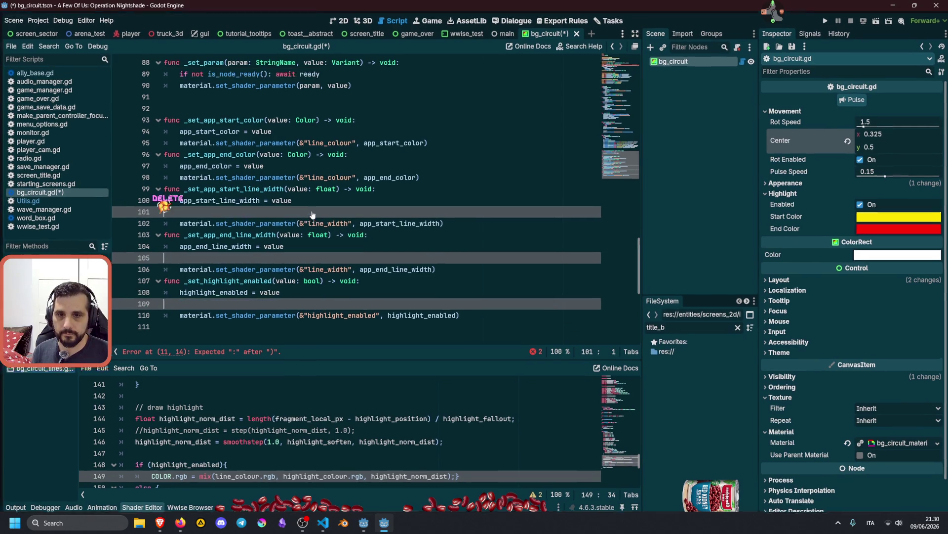
key(Delete)
key(BackSpace)
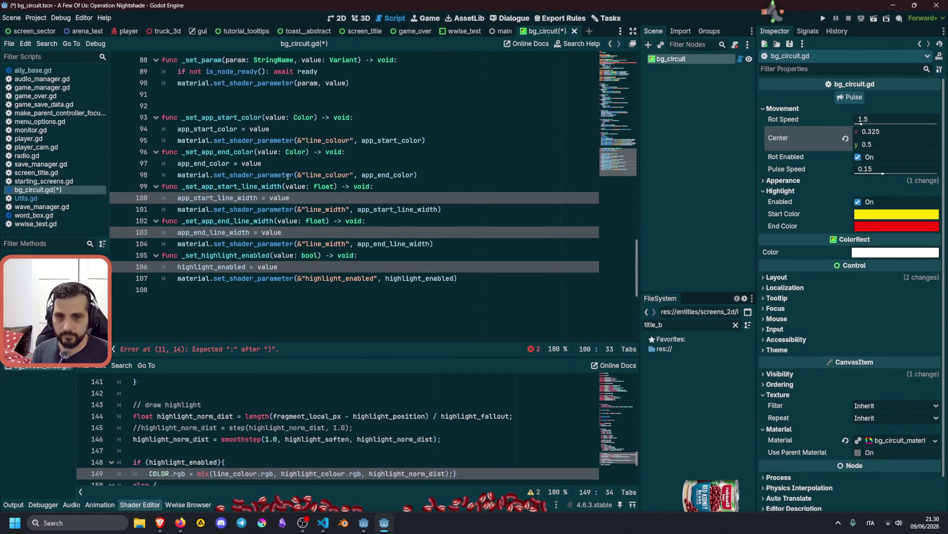
scroll(288, 177, up, 1)
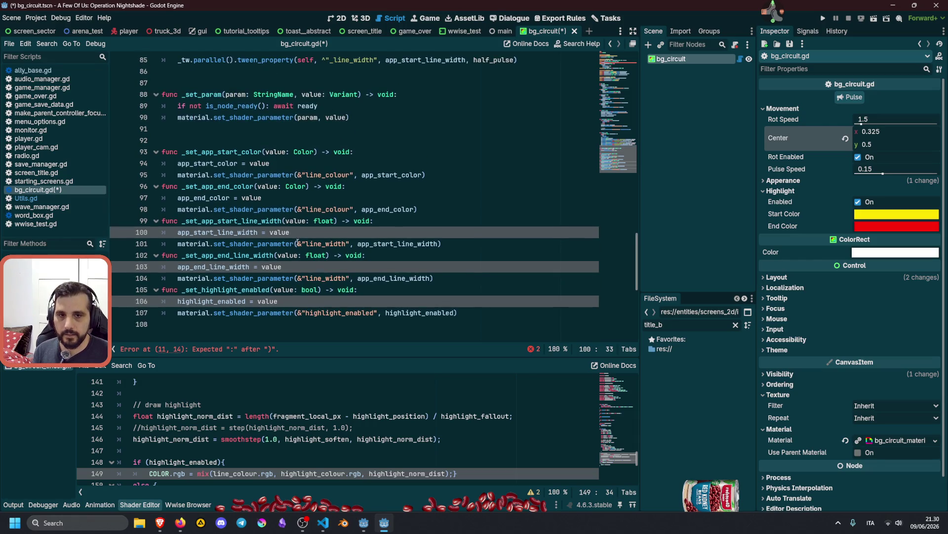
click(298, 175)
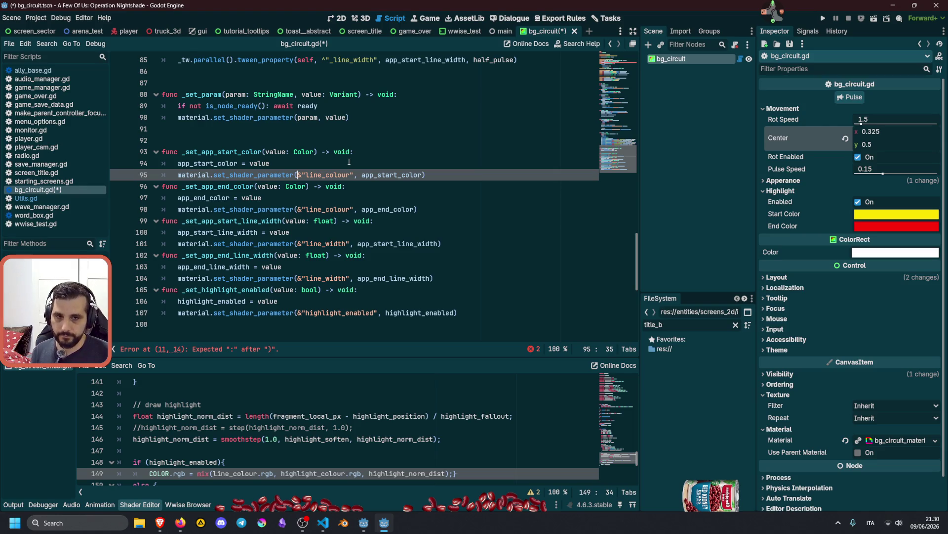
key(Home)
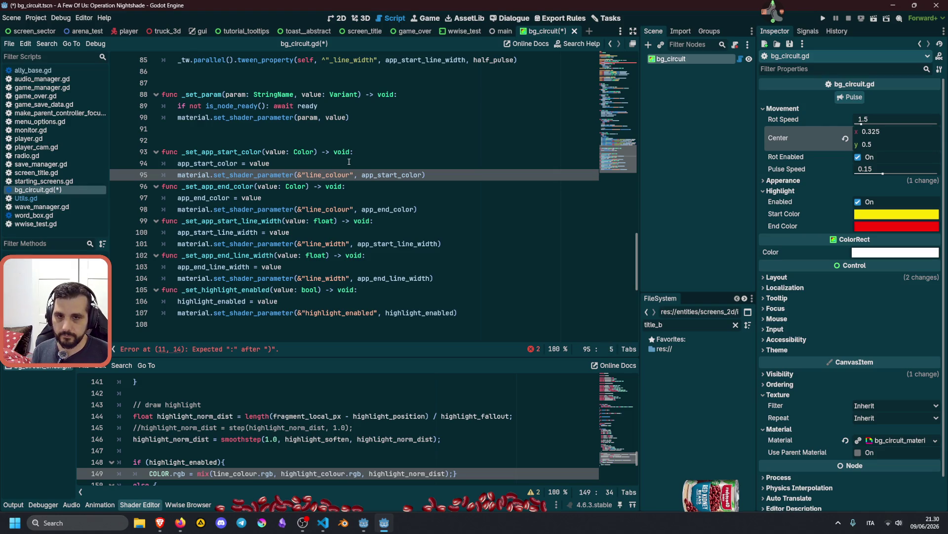
key(ctrl+shift+Right)
key(ctrl+shift+Right)
key(ctrl+shift+Right)
scroll(349, 161, down, 1)
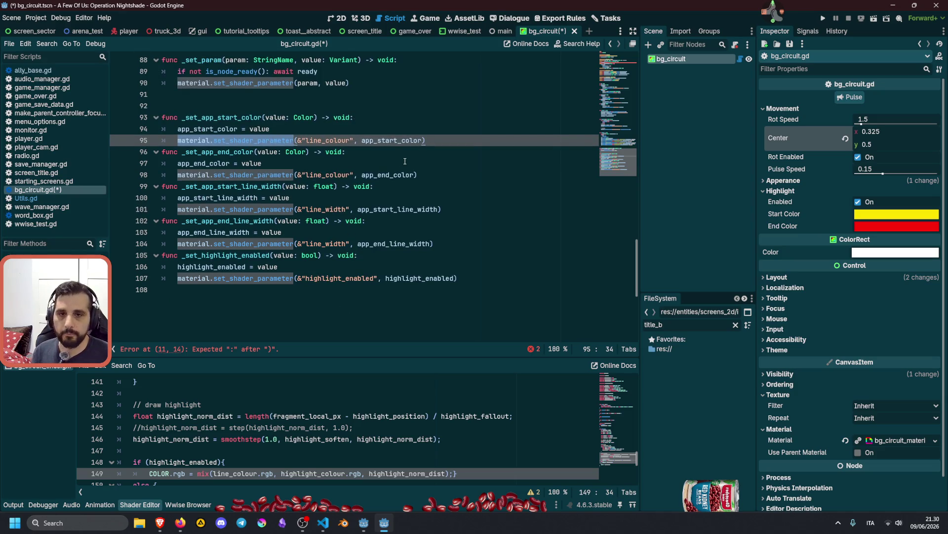
key(ctrl+d)
key(ctrl+d)
key(ctrl+d)
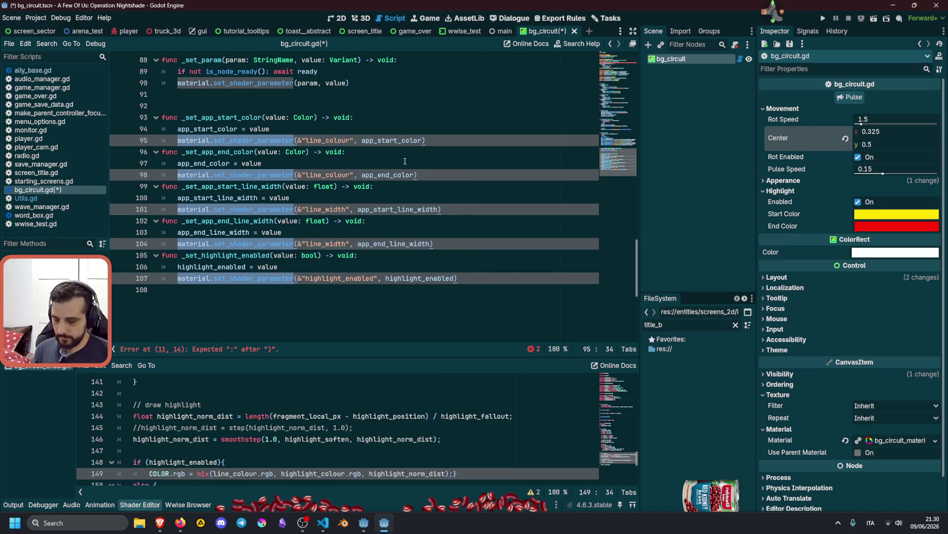
text(_set_param)
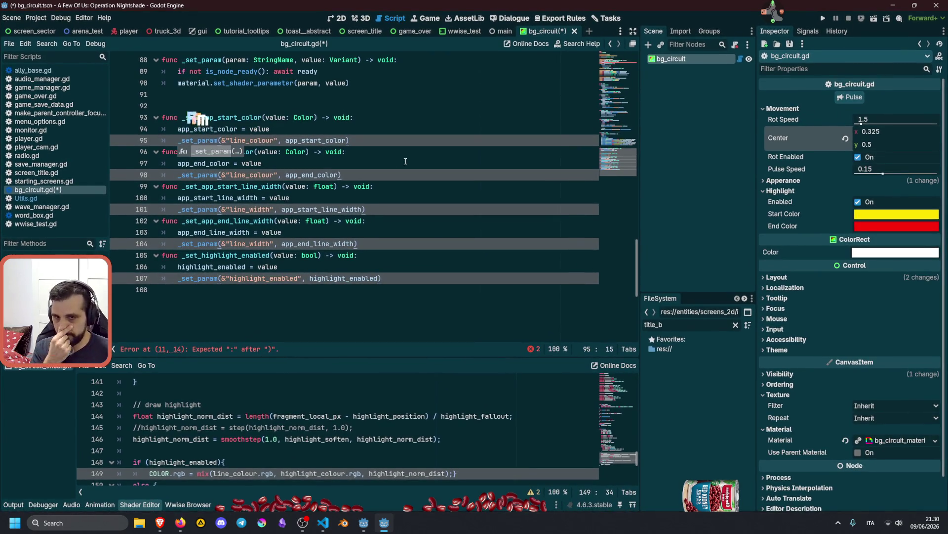
click(369, 151)
scroll(364, 165, up, 3)
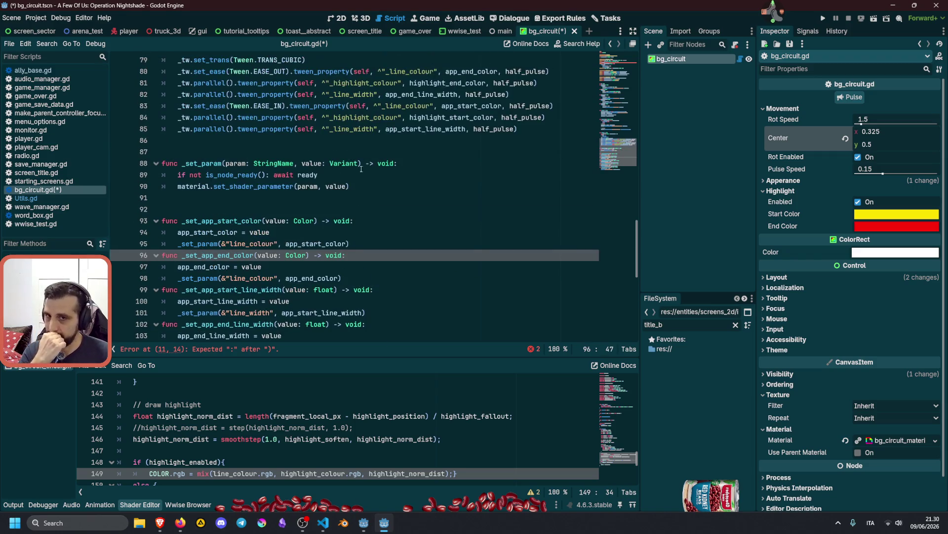
double_click(201, 243)
key(ctrl+c)
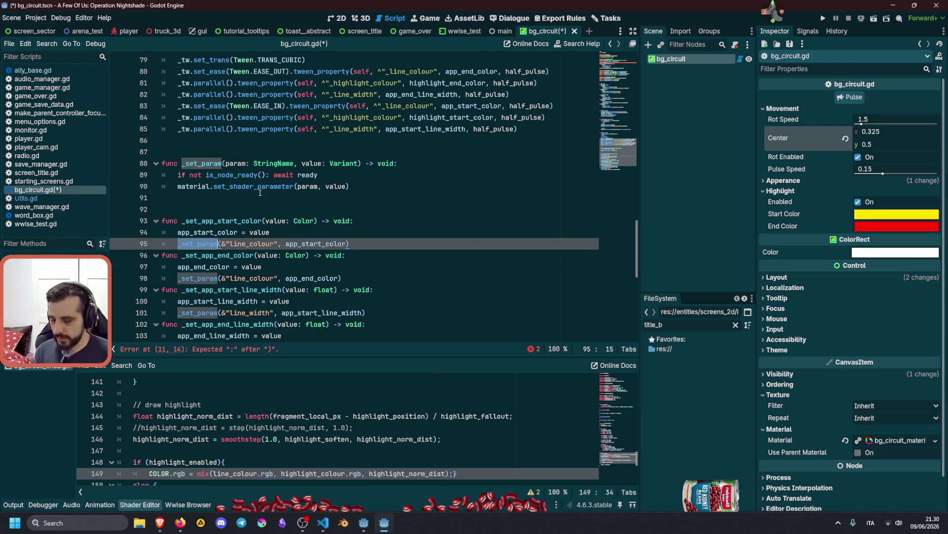
scroll(247, 241, up, 6)
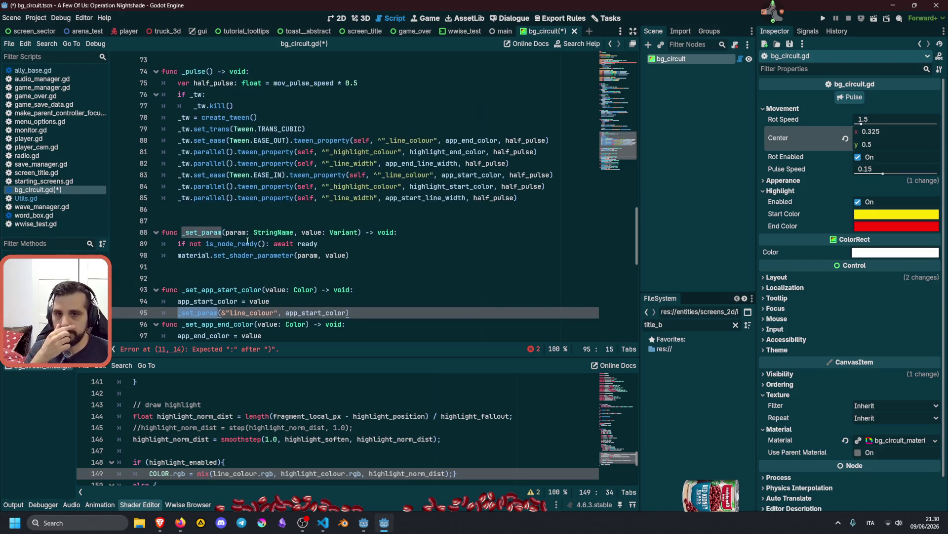
scroll(248, 240, up, 2)
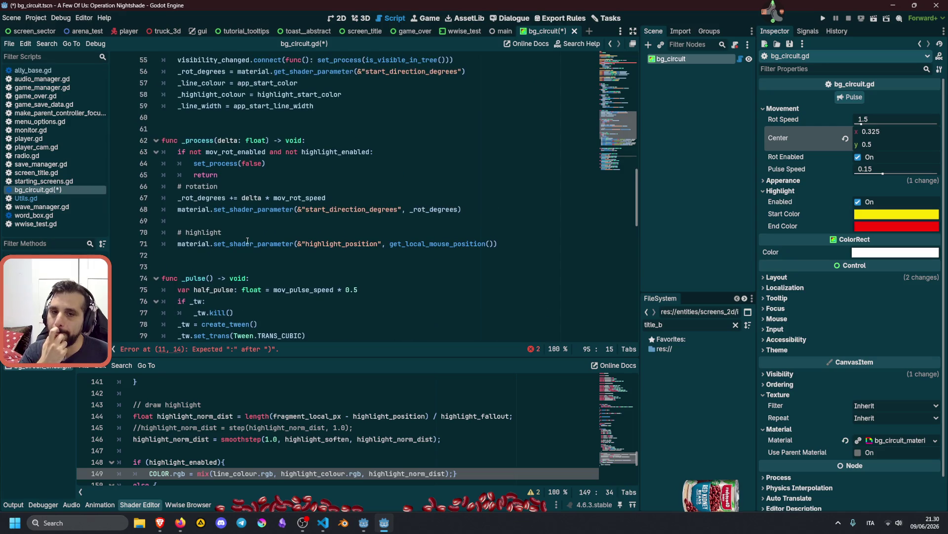
scroll(247, 241, up, 1)
click(180, 243)
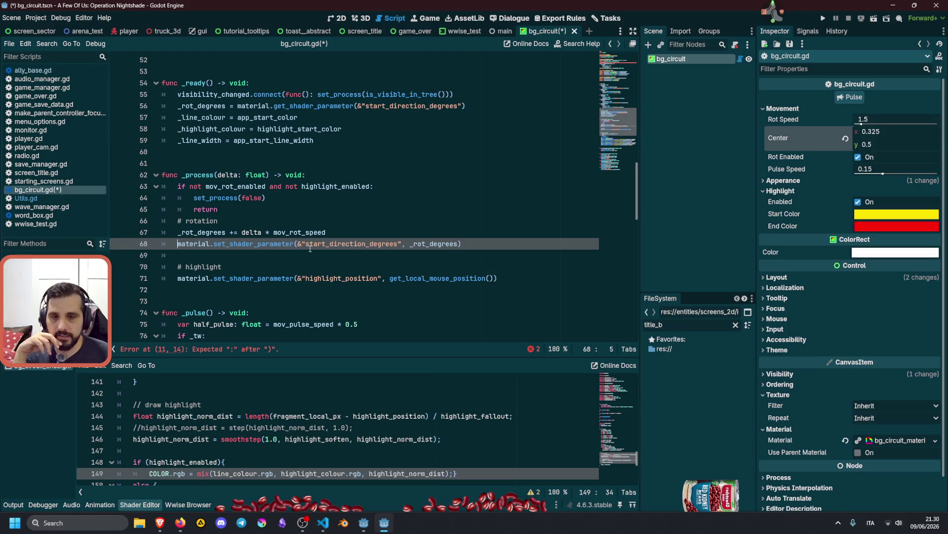
key(ctrl+shift+Right)
key(ctrl+shift+Right)
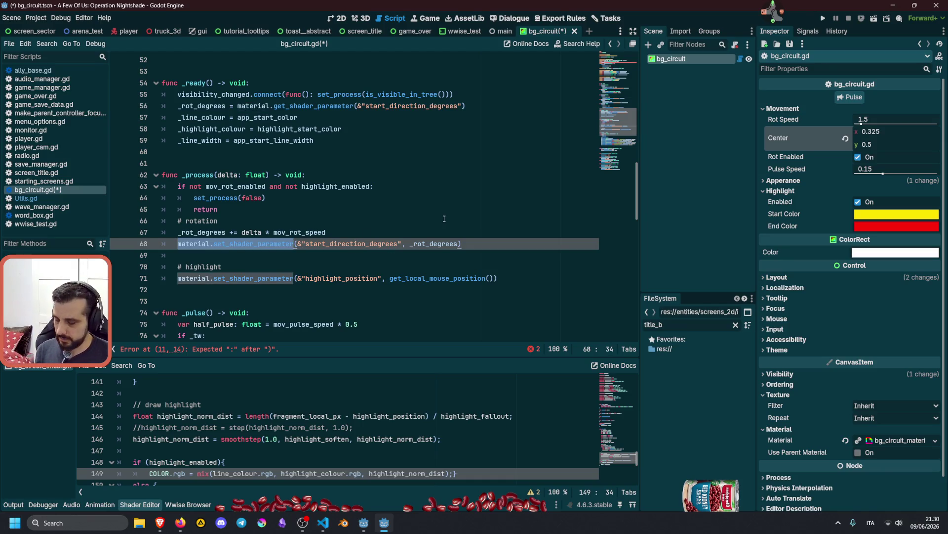
key(ctrl+d)
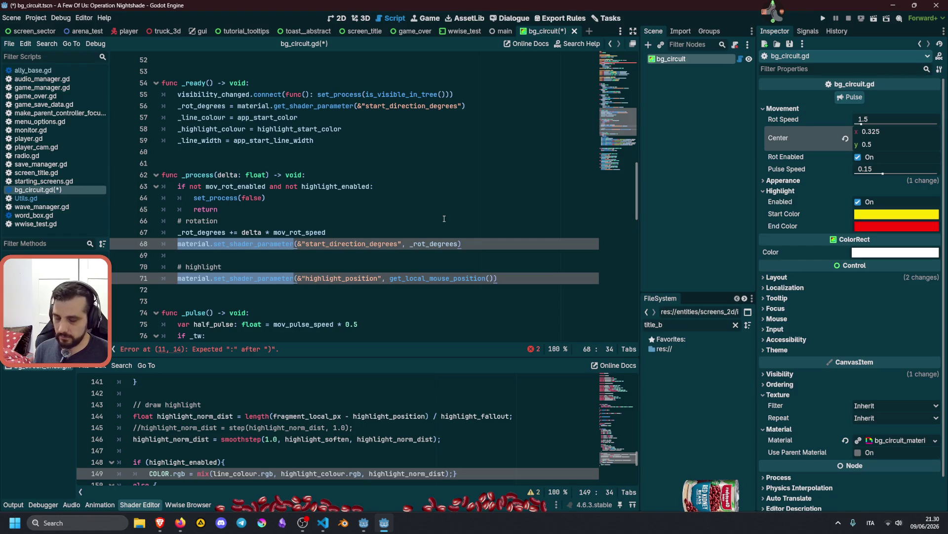
key(ctrl+u)
scroll(326, 228, up, 3)
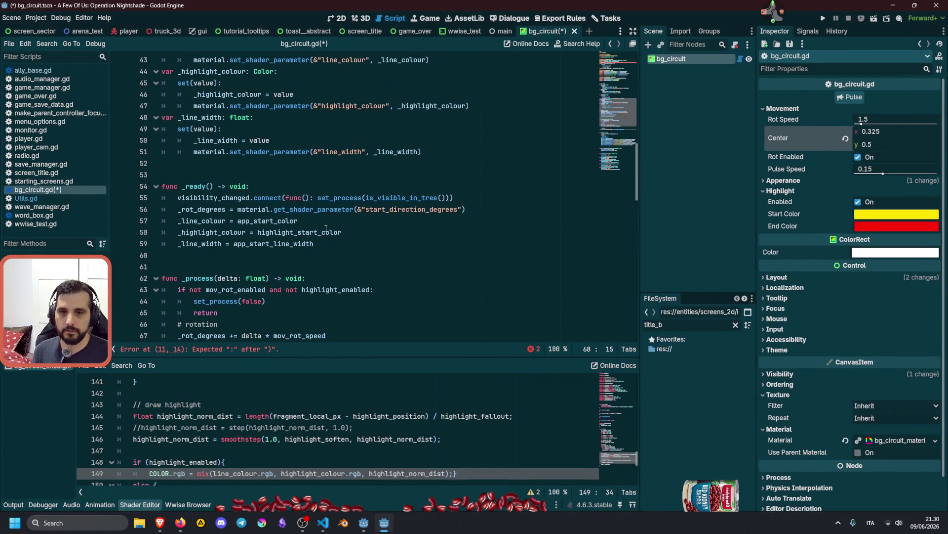
Replace every setter's material.set_shader_parameter call with _set_param using a multi-selection
scroll(318, 232, up, 4)
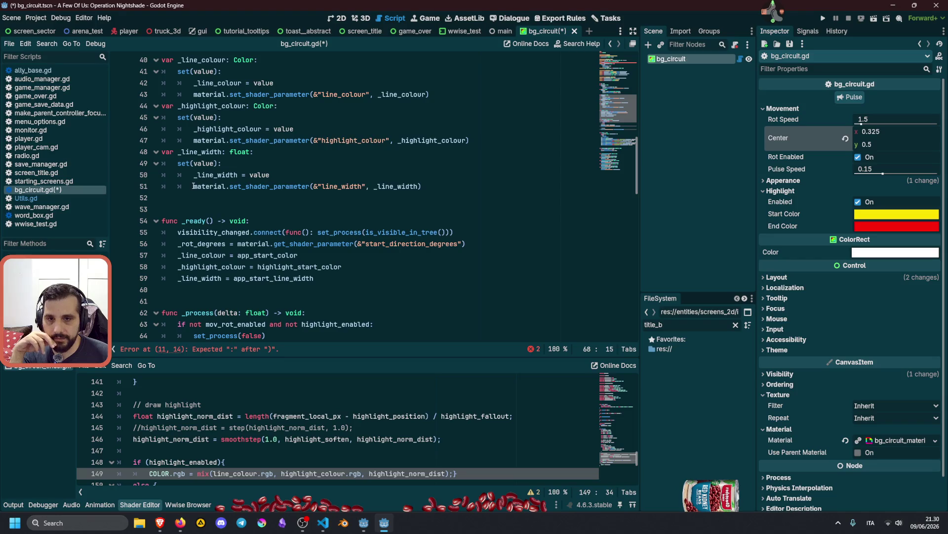
click(194, 289)
scroll(244, 188, up, 3)
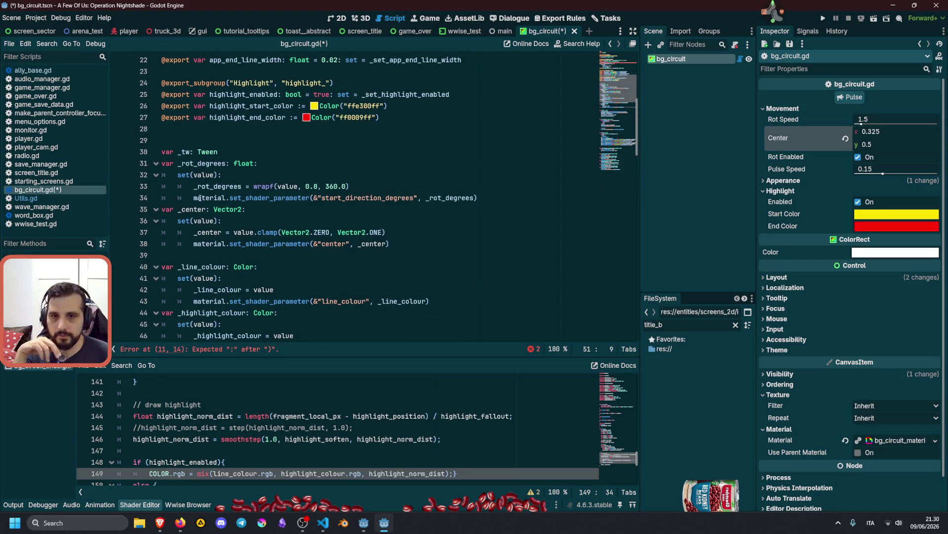
double_click(199, 198)
scroll(399, 188, down, 4)
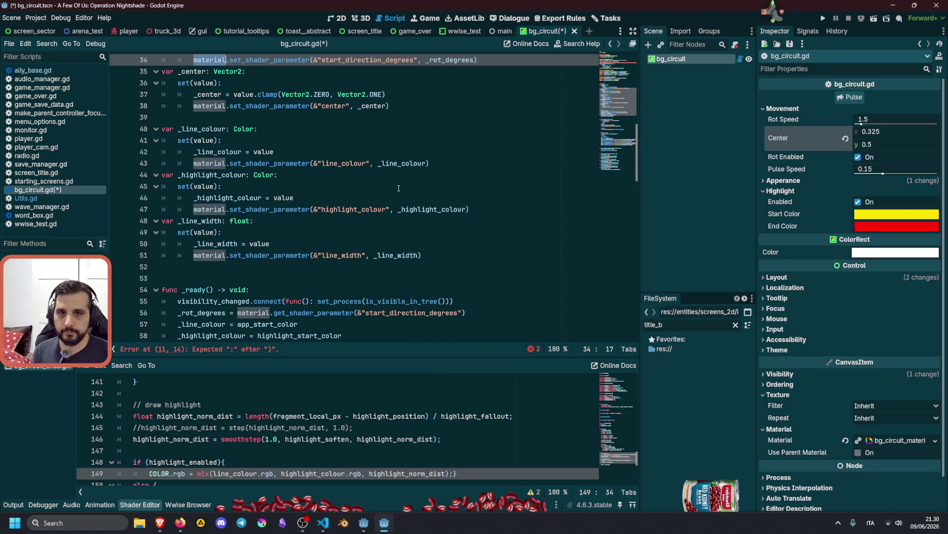
key(ctrl+shift+Right)
key(ctrl+shift+Right)
key(ctrl+d)
key(ctrl+d)
key(ctrl+d)
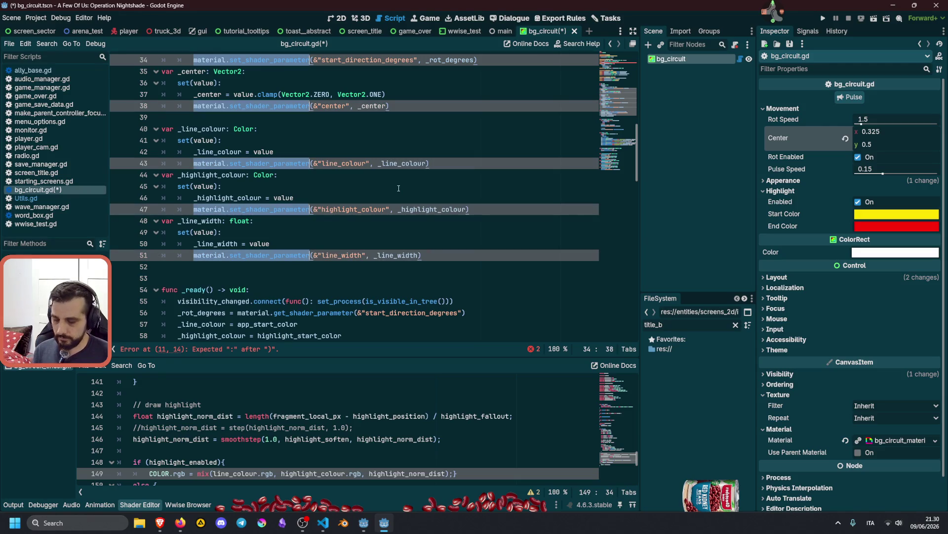
scroll(399, 188, up, 3)
key(ctrl+v)
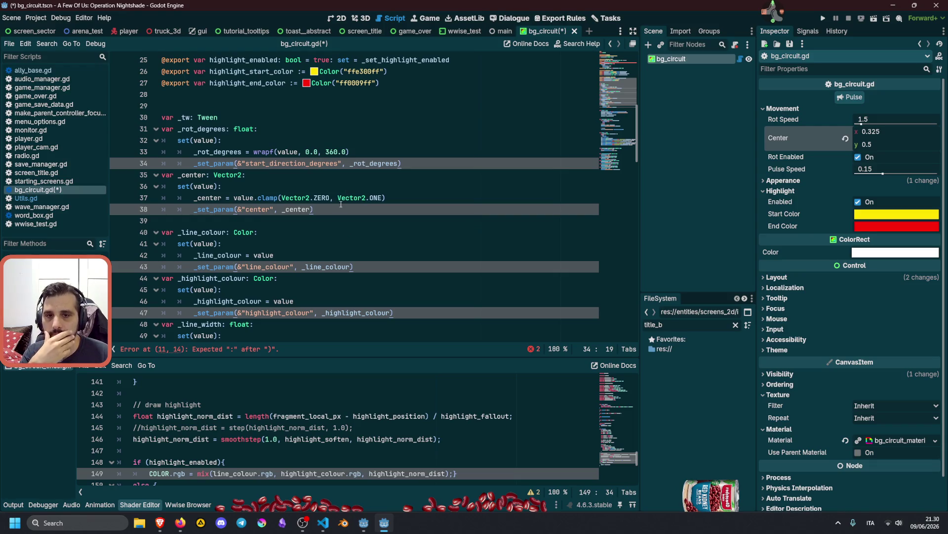
scroll(341, 204, up, 4)
scroll(336, 222, up, 4)
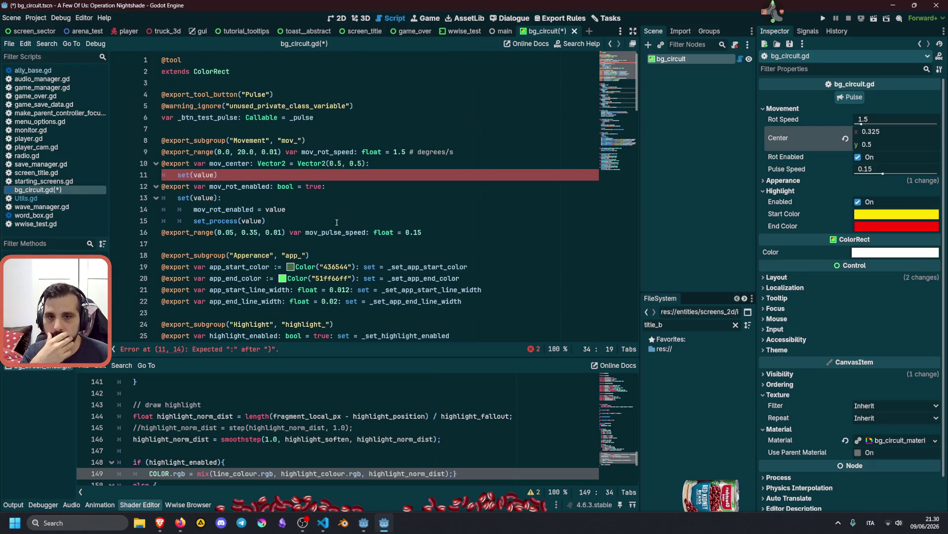
End set(value) with a colon and write mov_center = value in the setter body
click(254, 176)
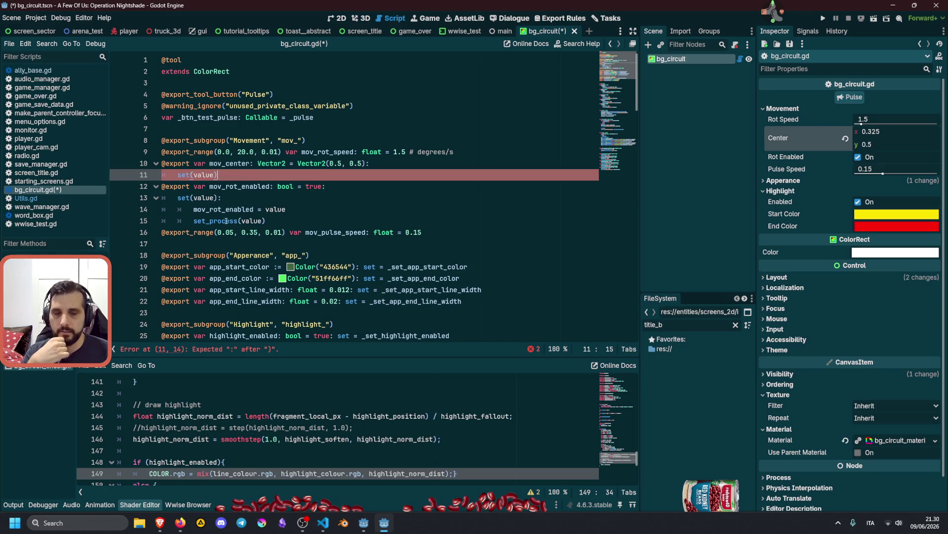
text(:)
key(Return)
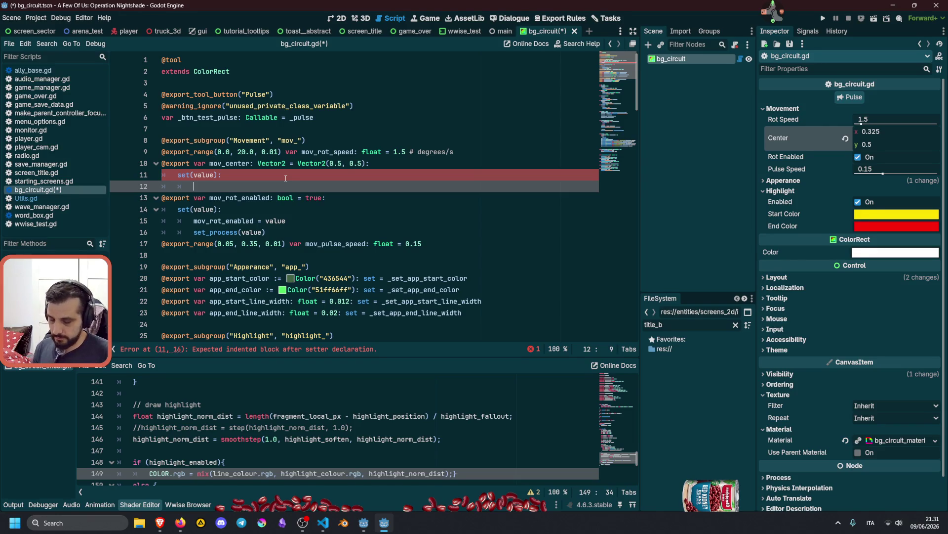
text(move_se)
key(BackSpace)
key(BackSpace)
text(ce)
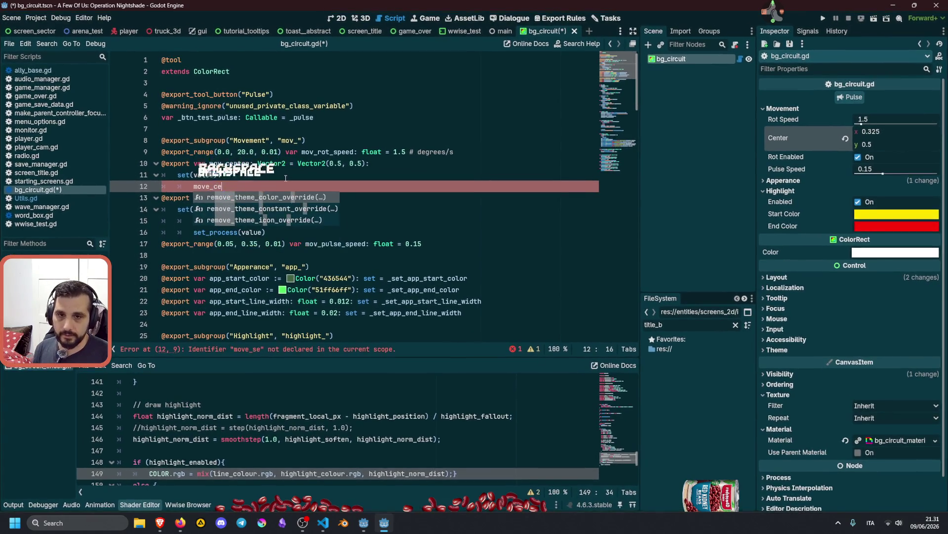
key(Left)
key(Left)
key(Left)
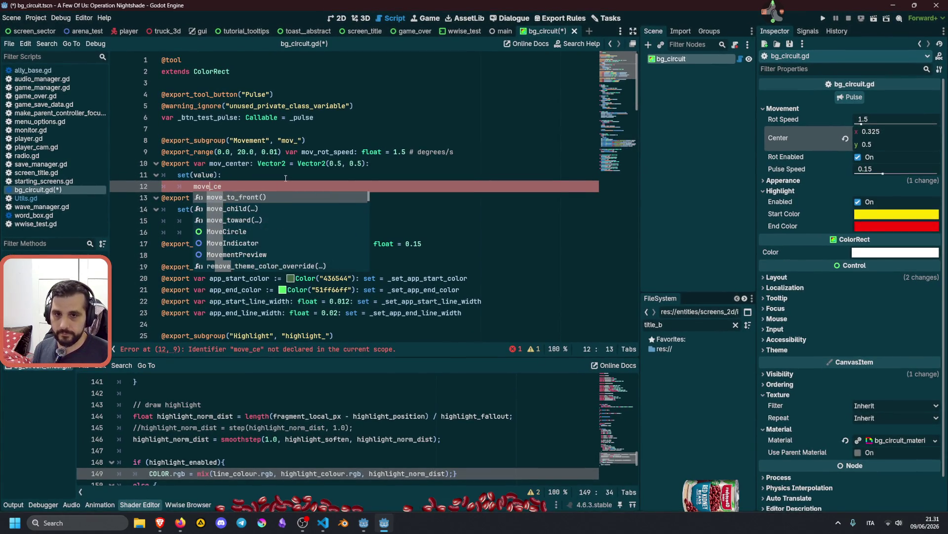
key(BackSpace)
key(End)
text(nt)
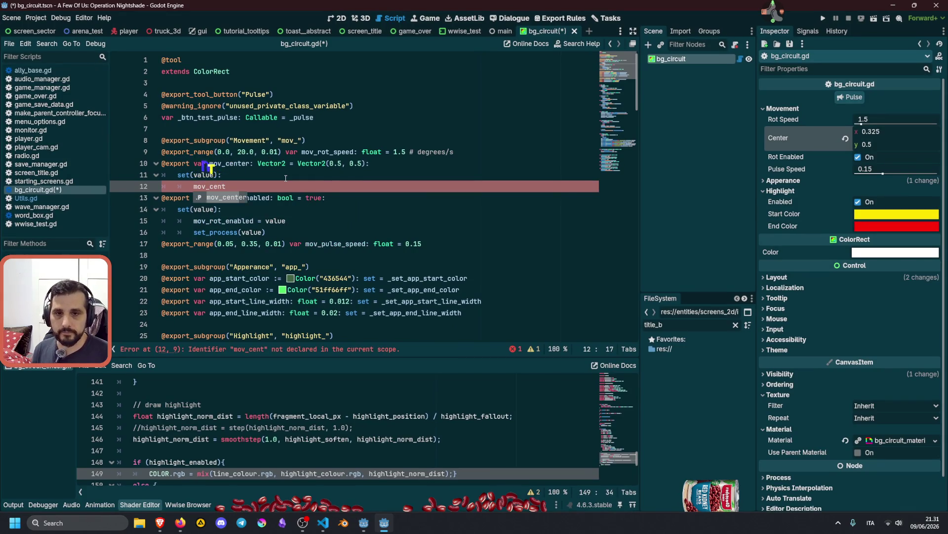
key(Return)
text(=)
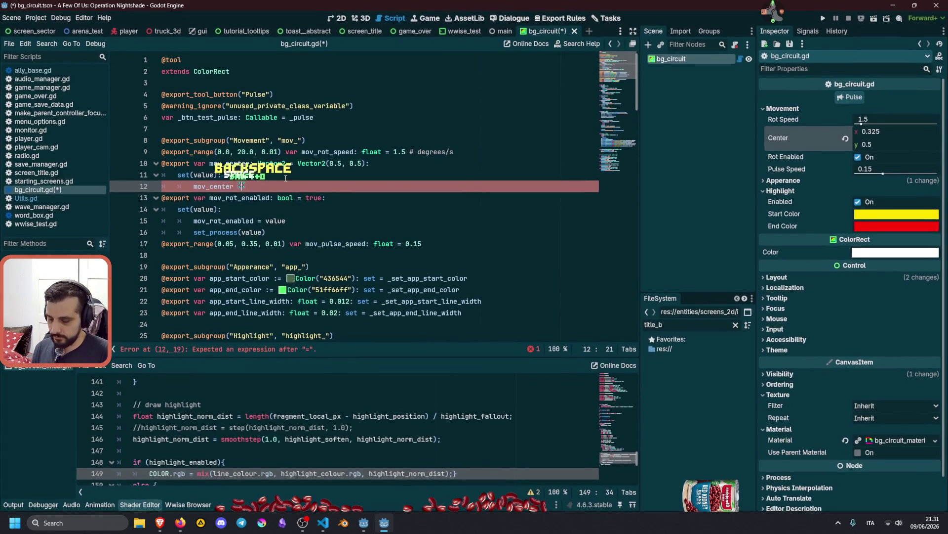
text( value)
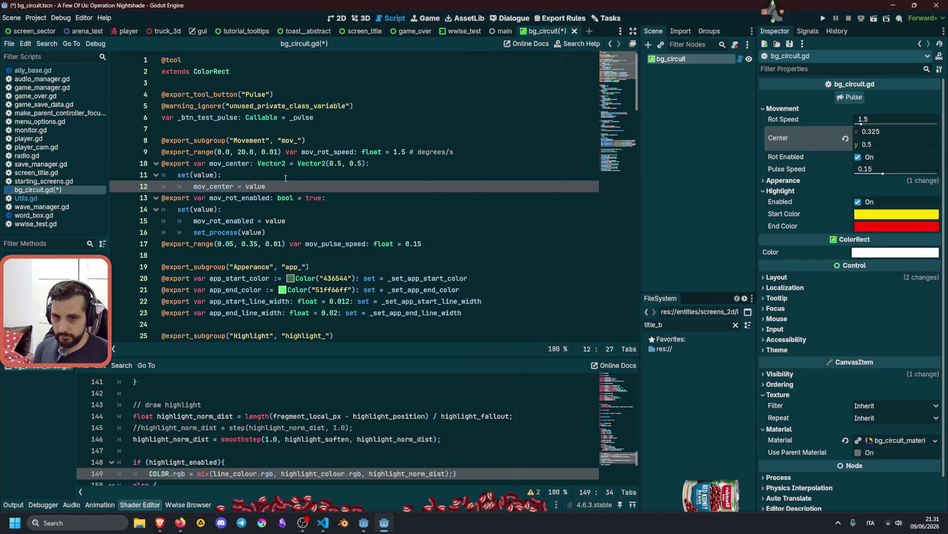
Add _center = value beneath it and save bg_circuit.gd
key(Return)
text(_cen)
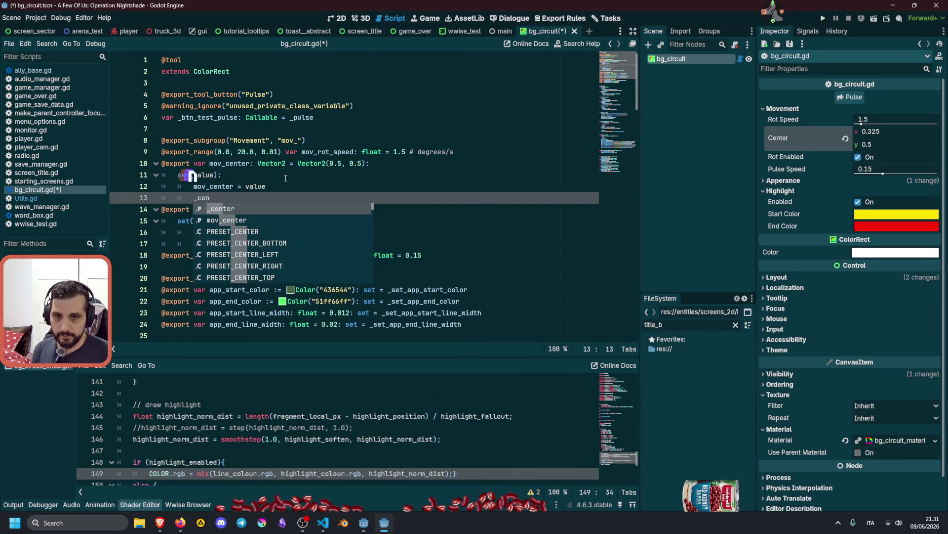
key(Return)
text(= value)
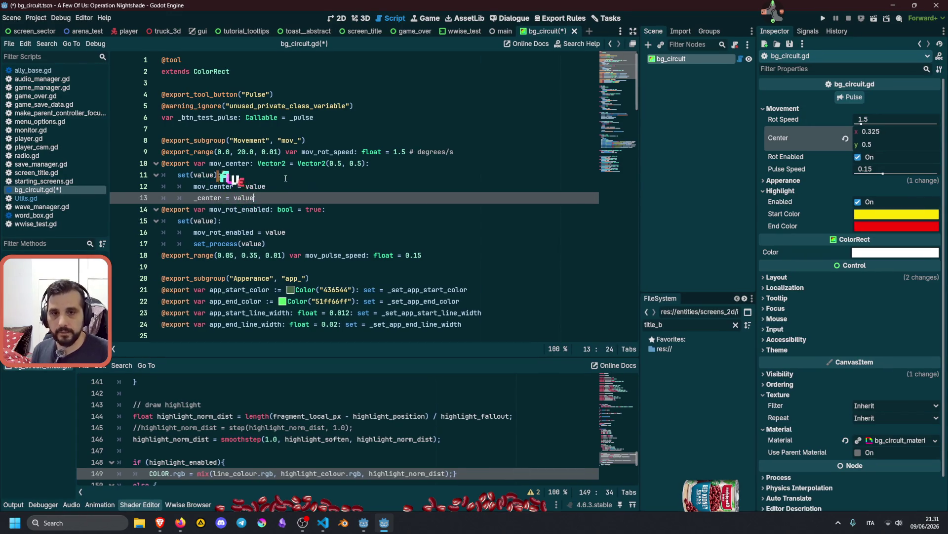
click(305, 174)
click(274, 166)
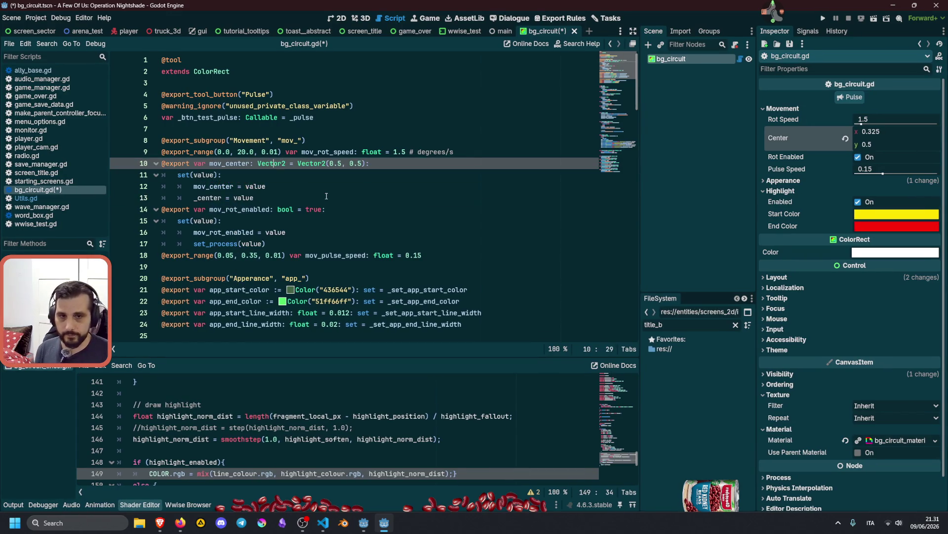
key(ctrl+s)
click(370, 174)
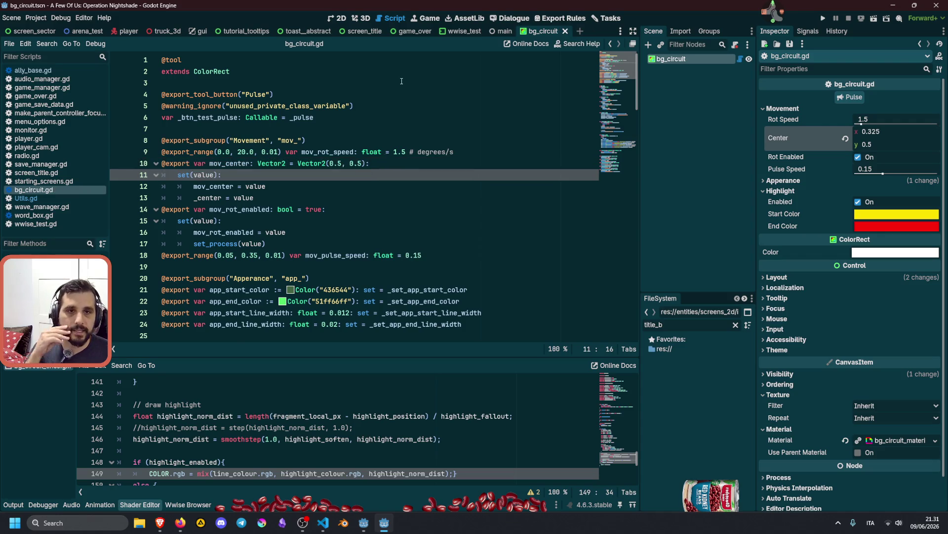
In the 2D view, select bg_circuit and try Center x about 0.705 with Center y 0.395, then 0.22
click(339, 19)
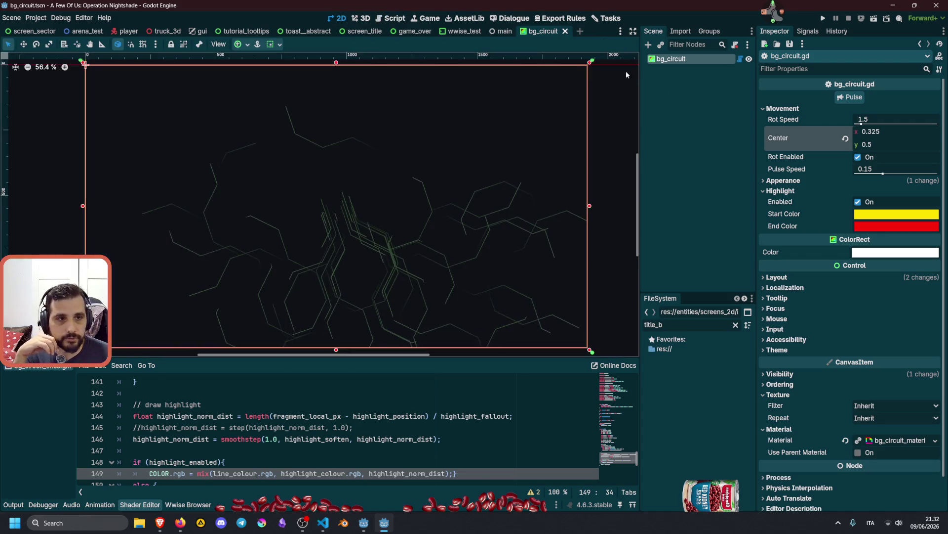
click(665, 62)
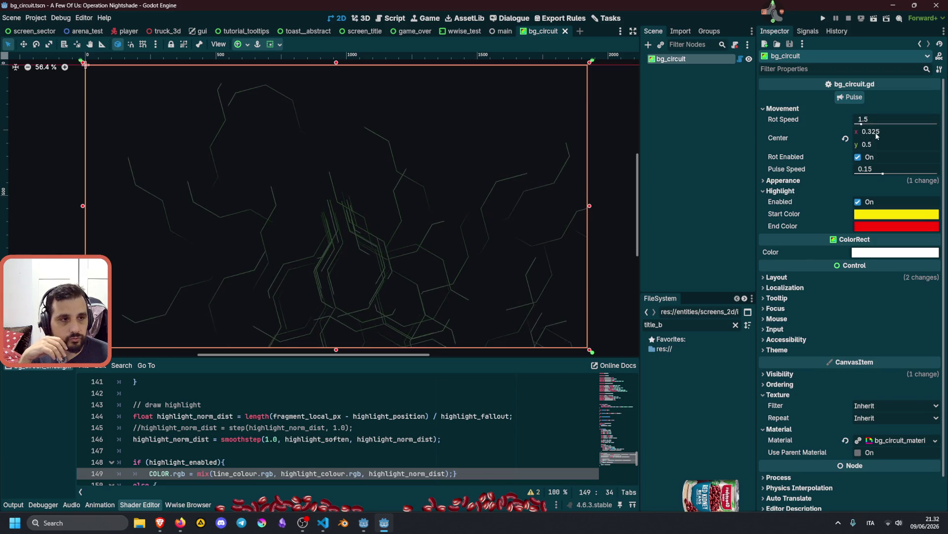
mouse_move(872, 132)
mouse_down()
mouse_move(889, 131)
mouse_move(859, 144)
mouse_move(879, 144)
mouse_up()
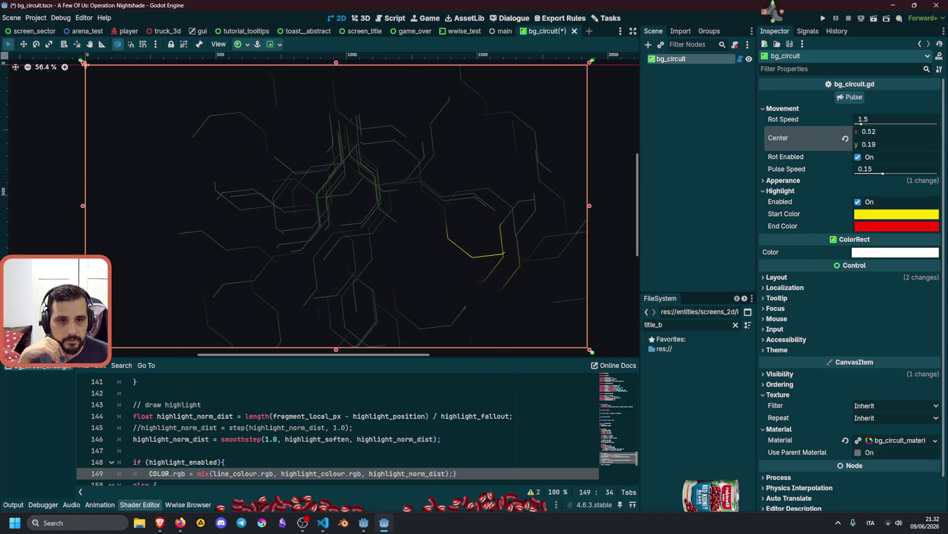
click(879, 144)
text(0.395)
key(Return)
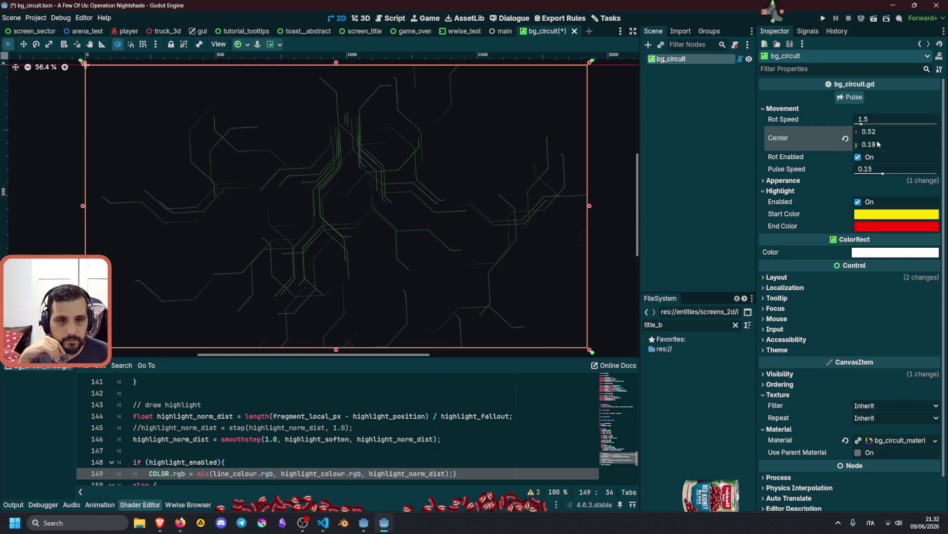
mouse_move(879, 145)
mouse_down()
mouse_move(866, 144)
mouse_move(881, 148)
mouse_up()
Toggle the highlight and try Center 0.72, 0.5, then revert Center to 0.5, 0.5 with the highlight off
click(858, 202)
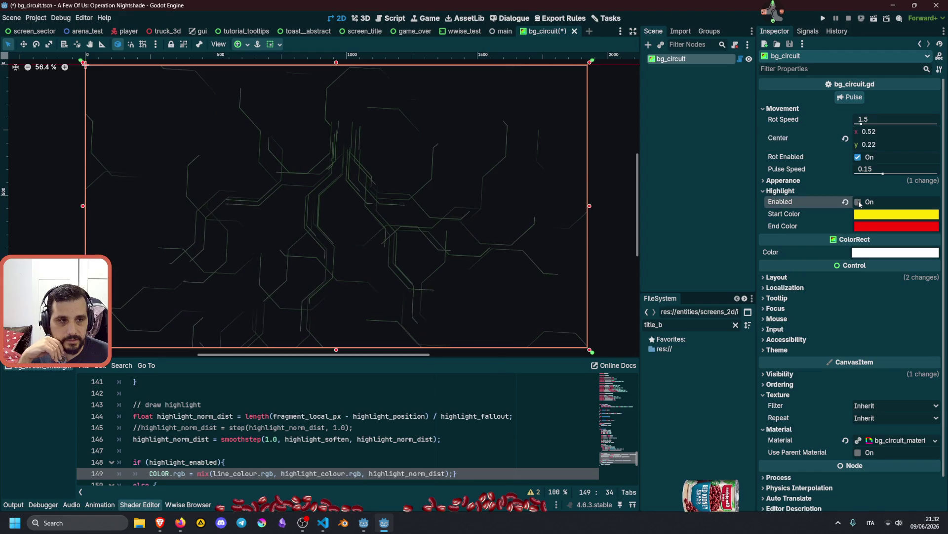
mouse_move(870, 145)
mouse_down()
mouse_move(882, 144)
mouse_move(845, 143)
mouse_move(883, 131)
mouse_move(855, 145)
mouse_up()
click(858, 202)
click(845, 139)
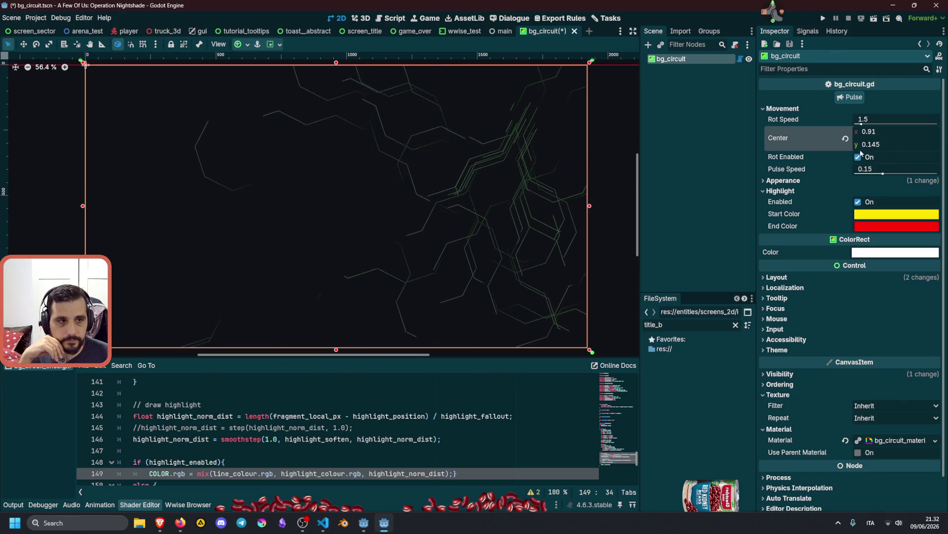
click(846, 139)
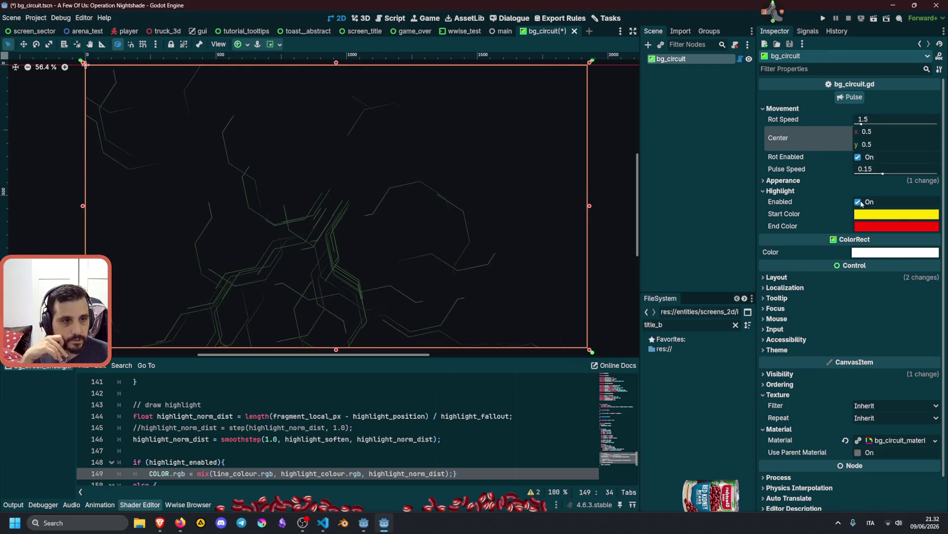
click(859, 202)
click(781, 191)
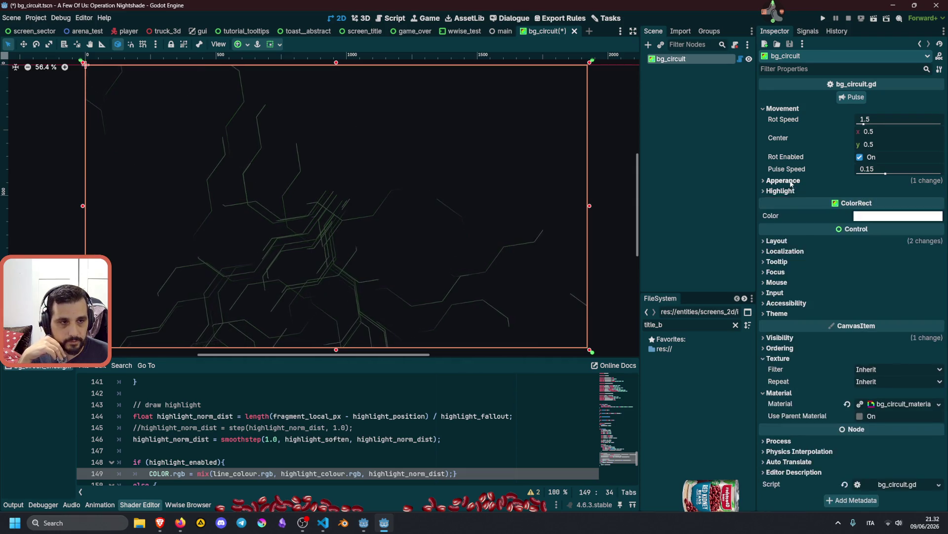
Copy the 709d71 hex value from the background's End Color picker
click(784, 181)
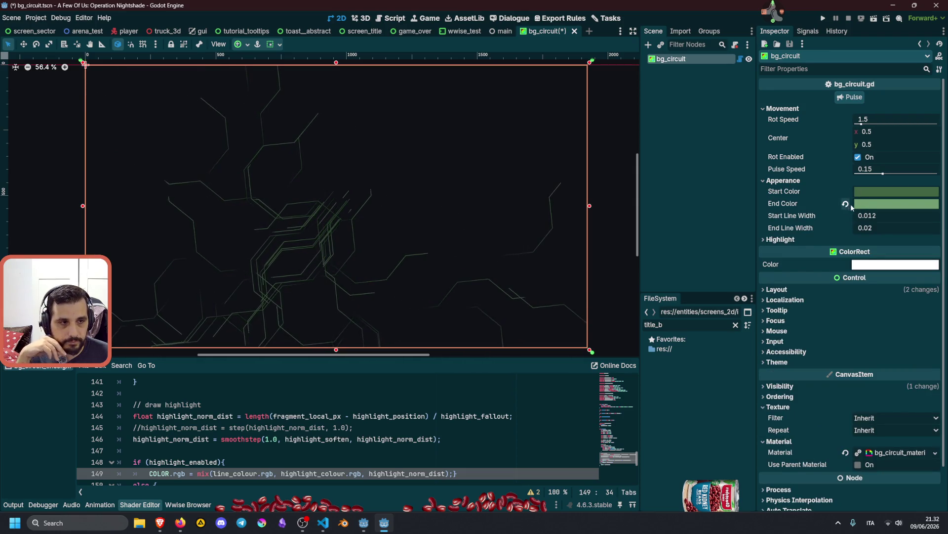
click(866, 208)
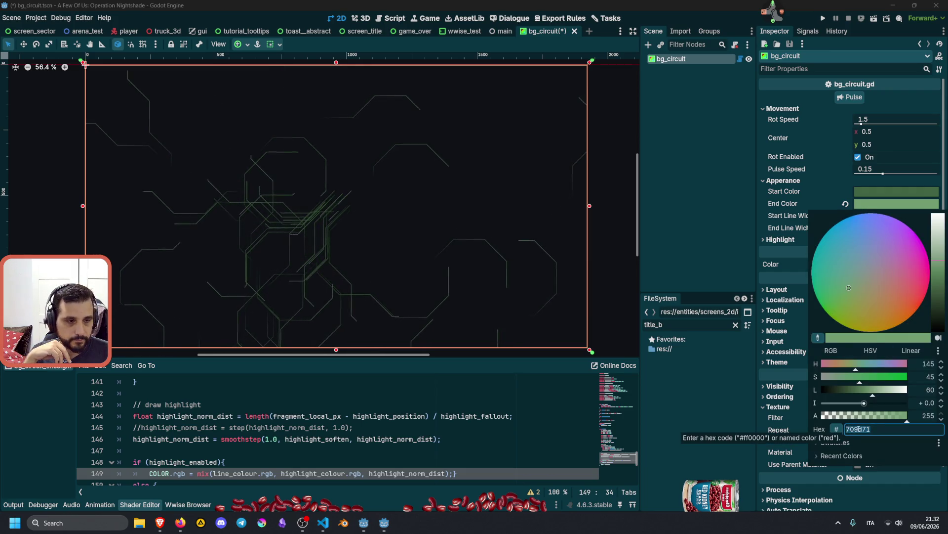
right_click(856, 428)
key(Escape)
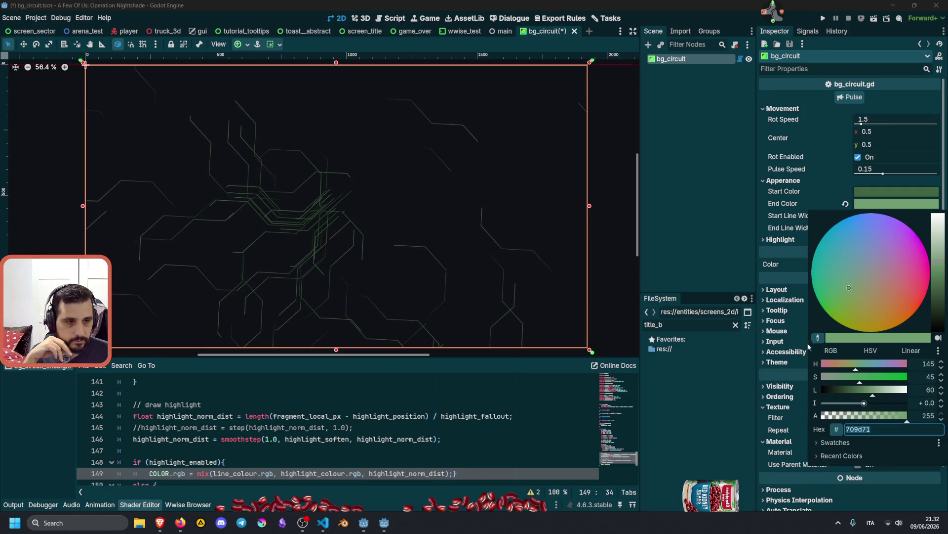
click(710, 115)
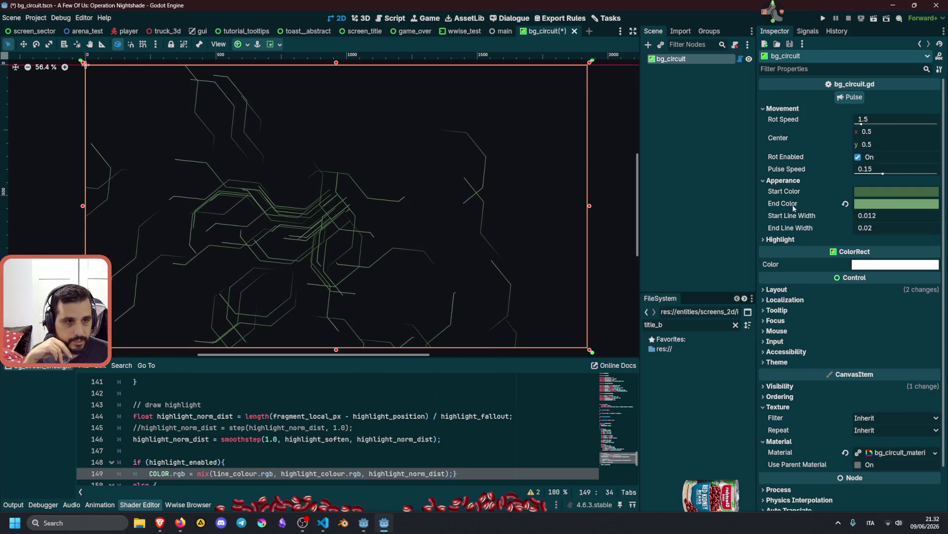
Open bg_circuit.gd at the app_end_color line and browse its inline colour picker's format options
click(740, 59)
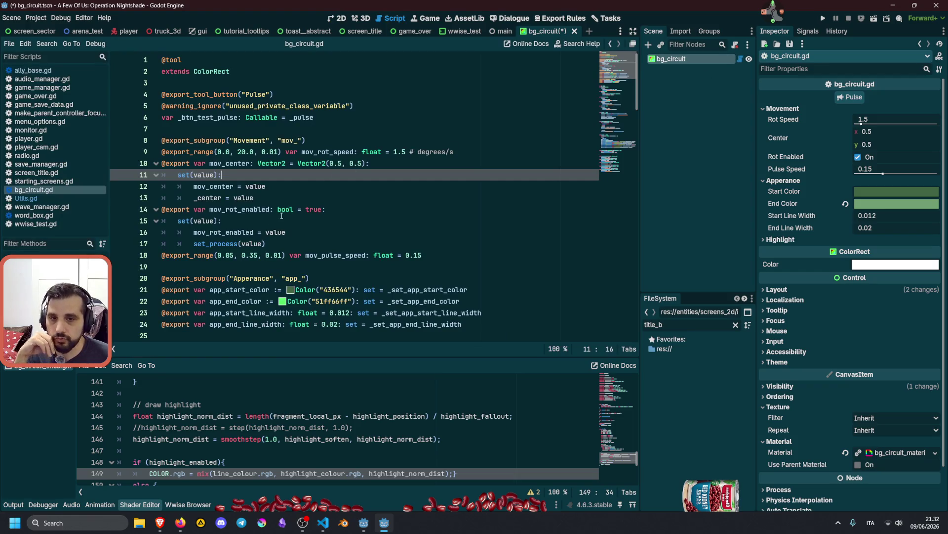
scroll(281, 215, down, 2)
click(282, 233)
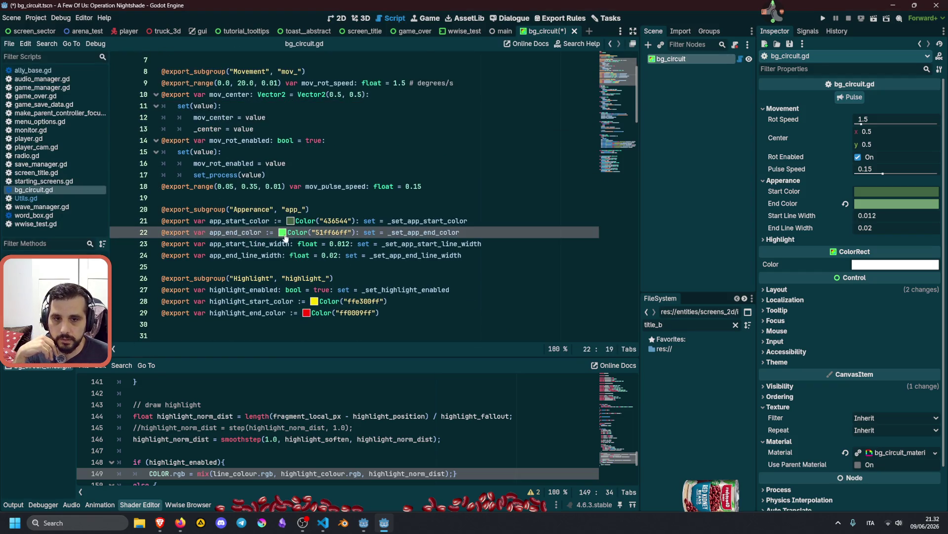
click(283, 232)
click(343, 221)
click(343, 221)
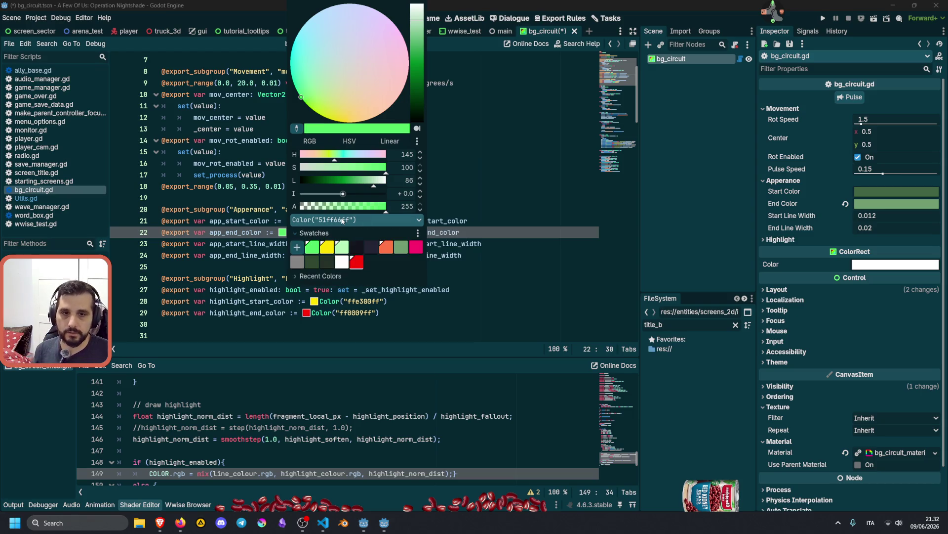
click(343, 221)
click(343, 221)
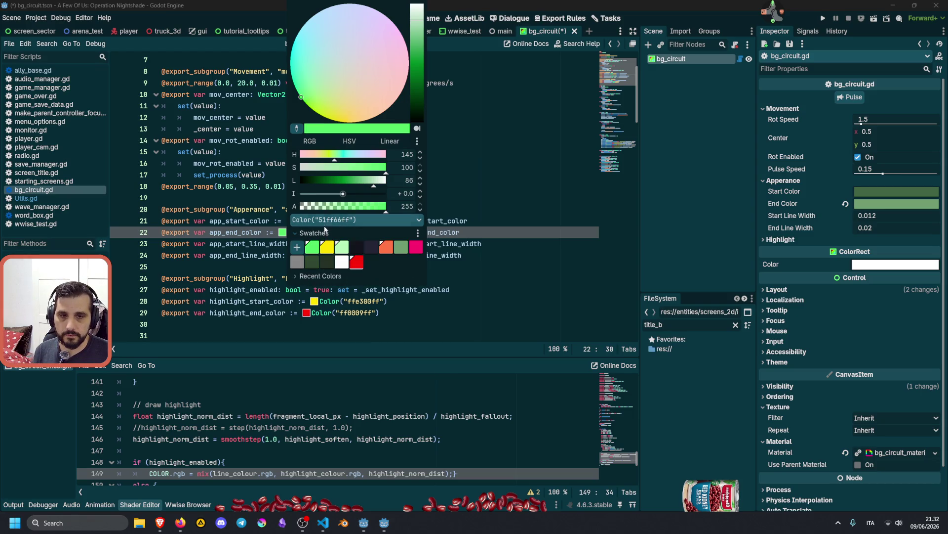
click(297, 233)
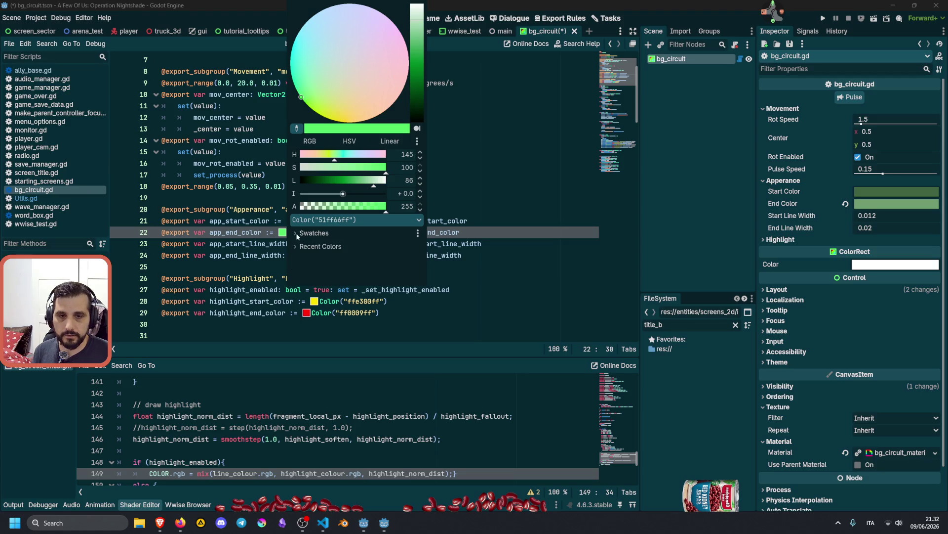
click(422, 209)
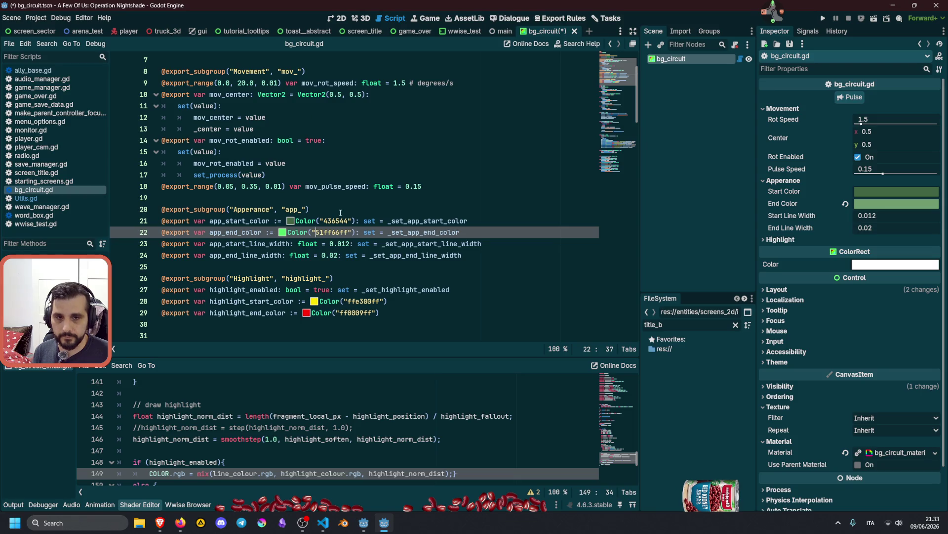
Replace Color("51ff66ff") with the pasted 709d71 value and save the script
key(ctrl+shift+Right)
key(ctrl+v)
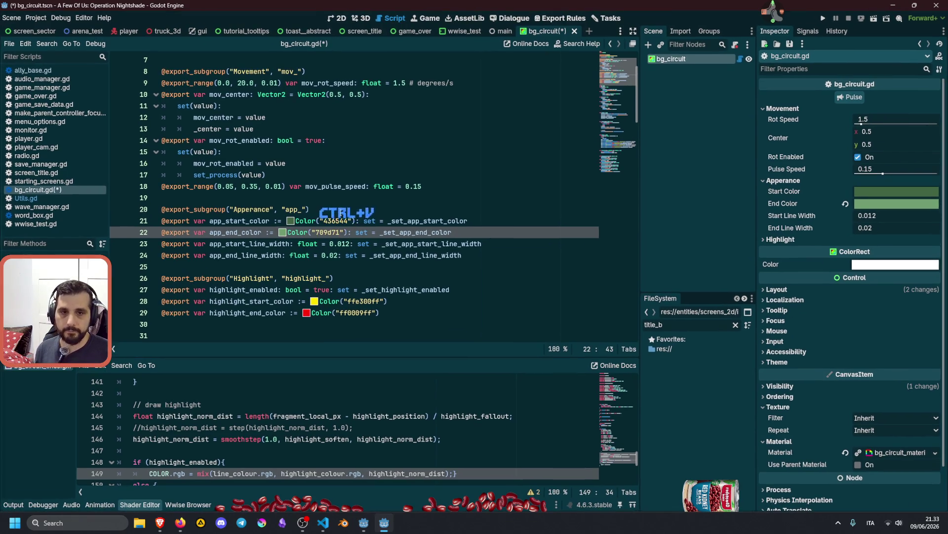
click(395, 212)
key(ctrl+s)
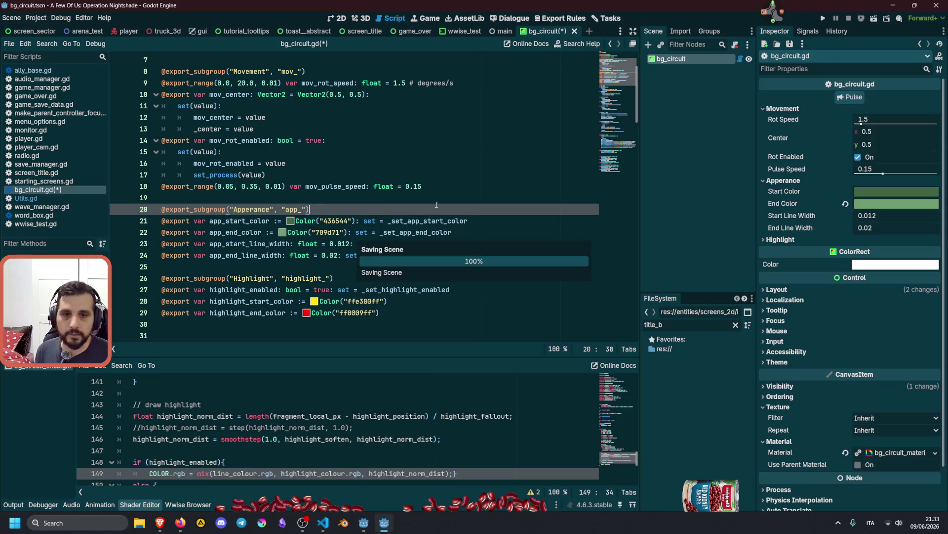
key(Up)
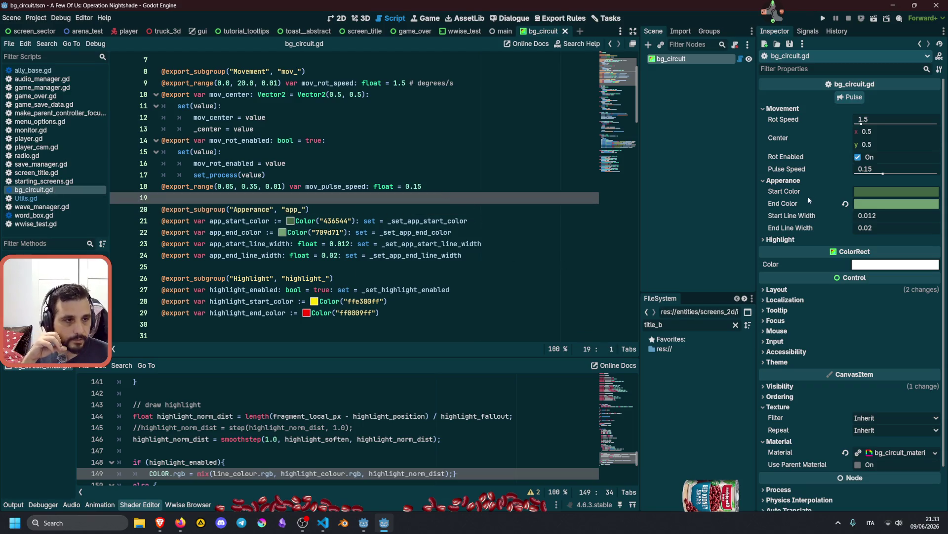
Revert End Color to the new script default, expand Highlight, and save the scene
click(845, 203)
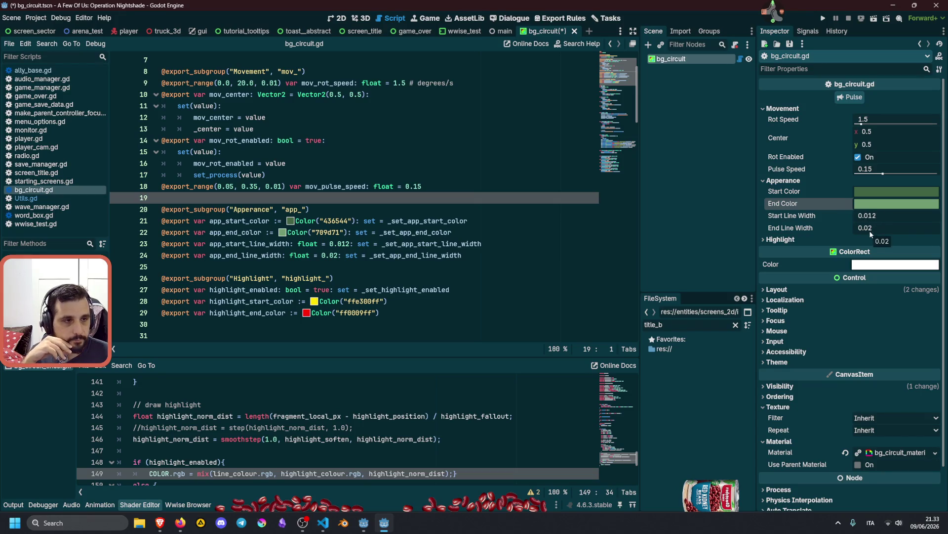
click(803, 239)
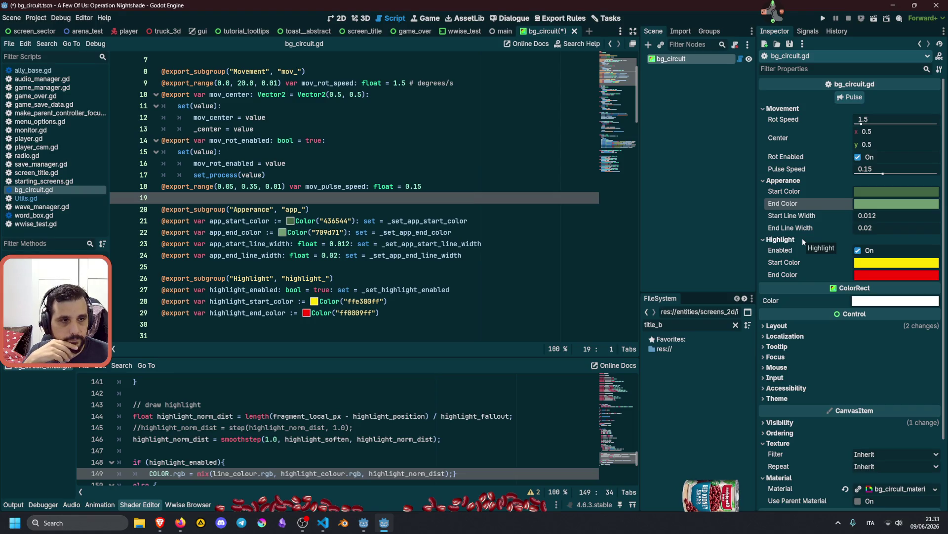
click(369, 175)
key(ctrl+s)
click(369, 145)
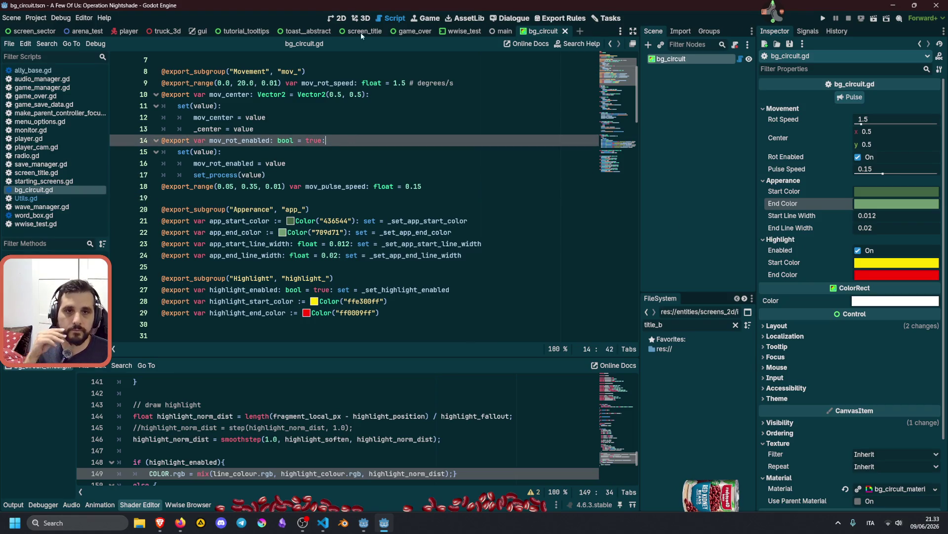
key(ctrl+F1)
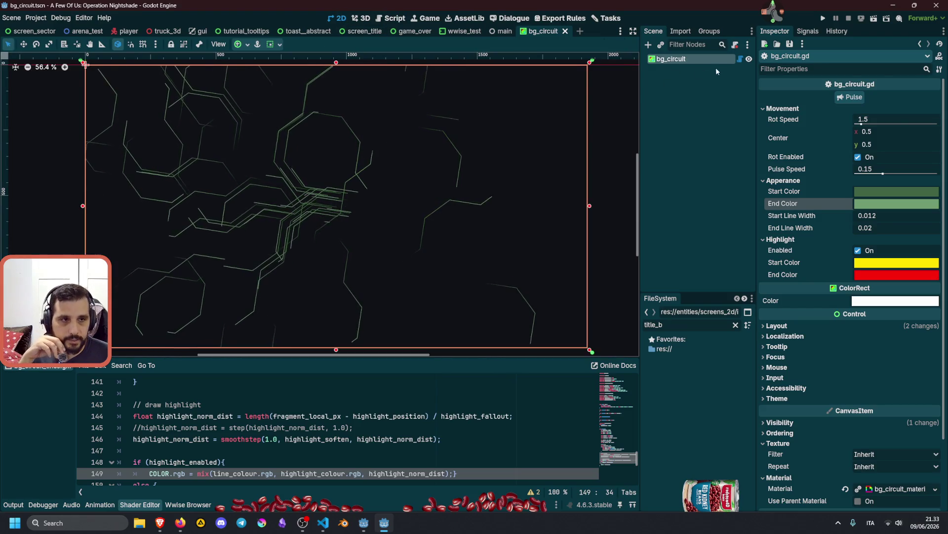
Return to bg_circuit.gd with the caret at the end of _ready
click(739, 59)
scroll(330, 256, down, 20)
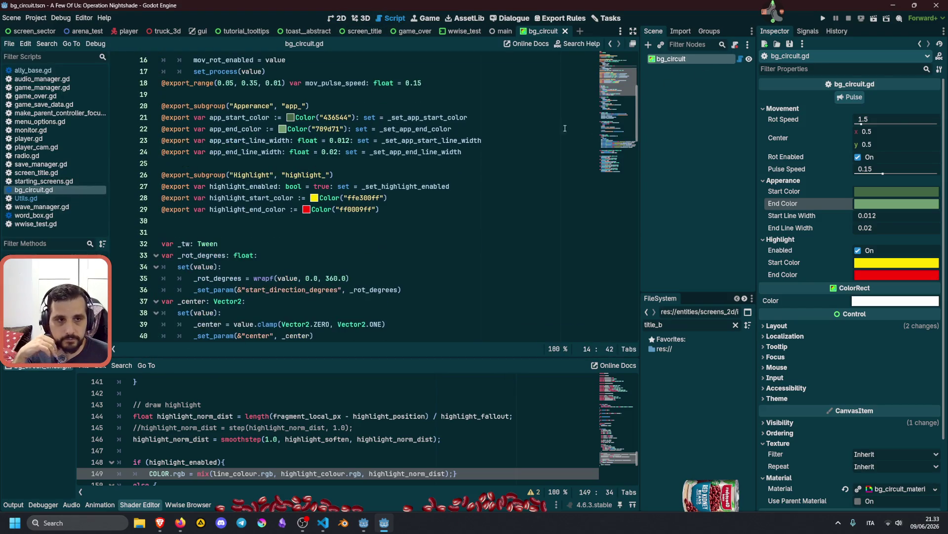
scroll(378, 202, up, 4)
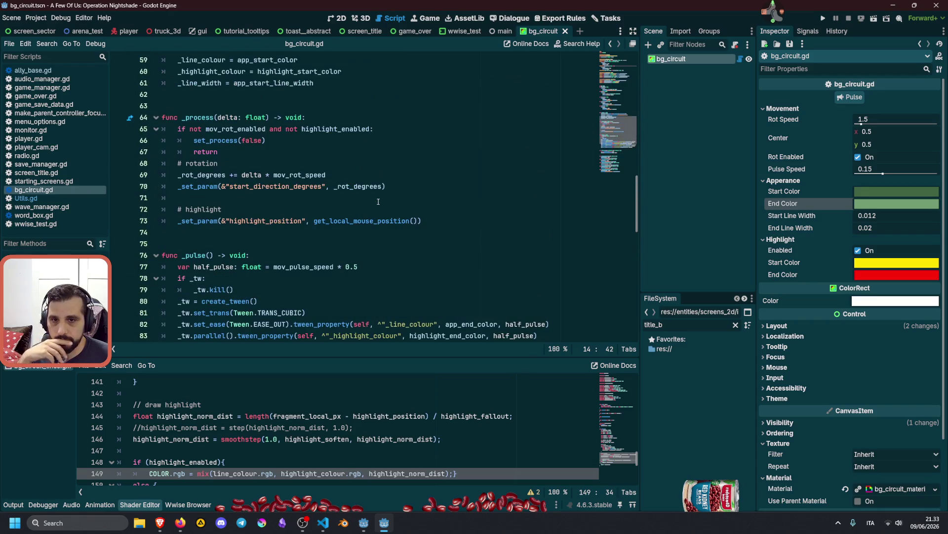
scroll(379, 202, up, 4)
click(332, 225)
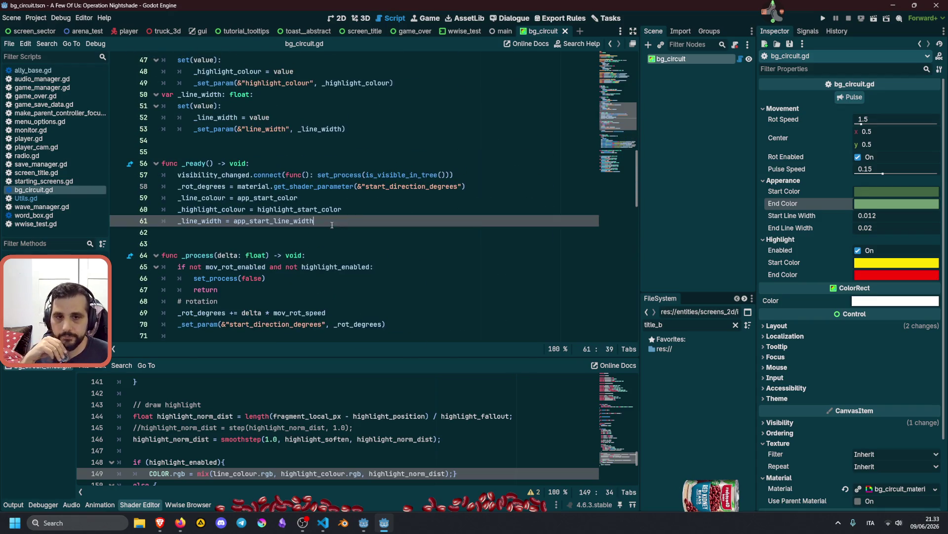
Append 'if not Engine.is_editor_hint():' to _ready, with TypingManager autocompleted on the indented line
key(Return)
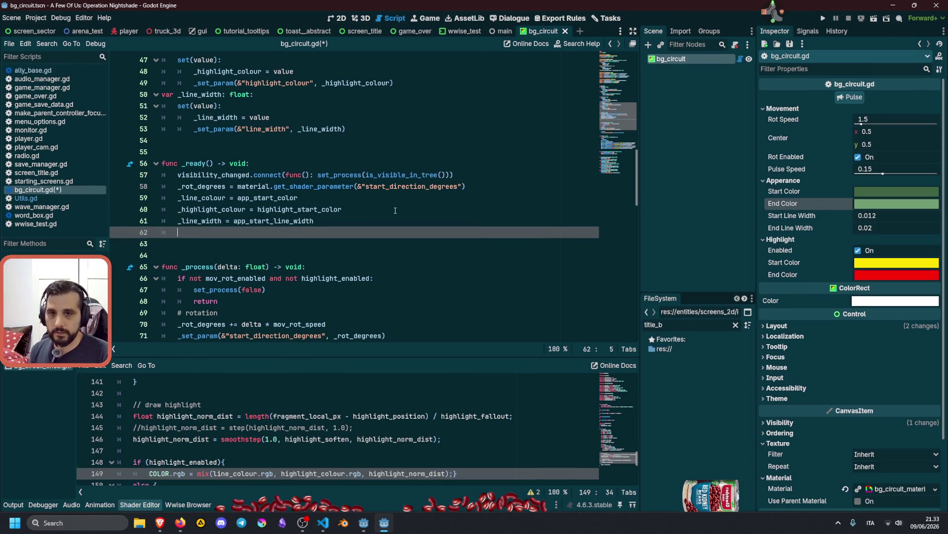
key(Return)
text(if E)
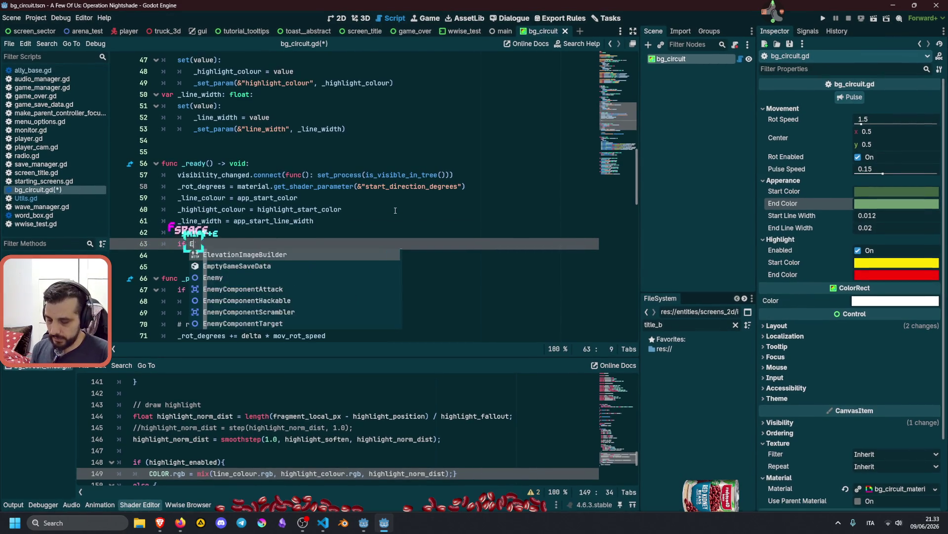
text(ngine)
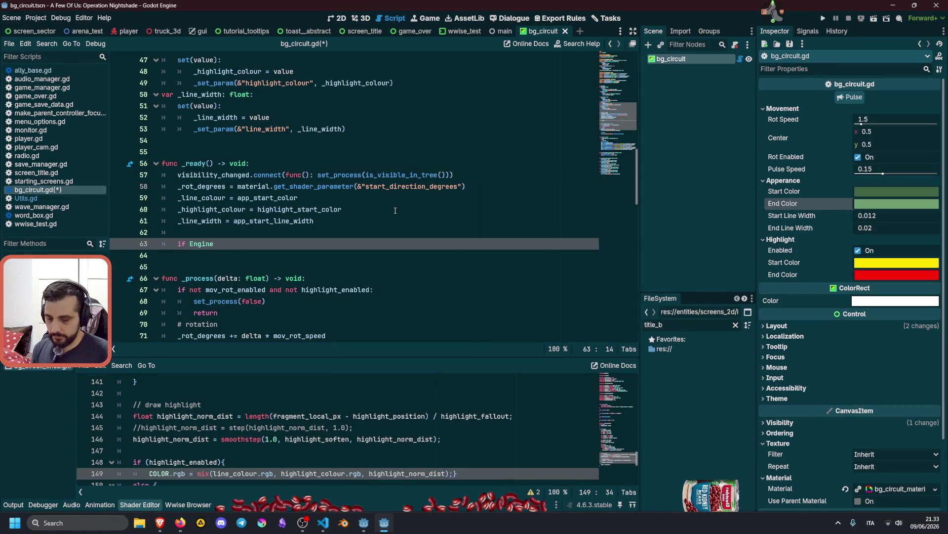
text(.is_)
key(Return)
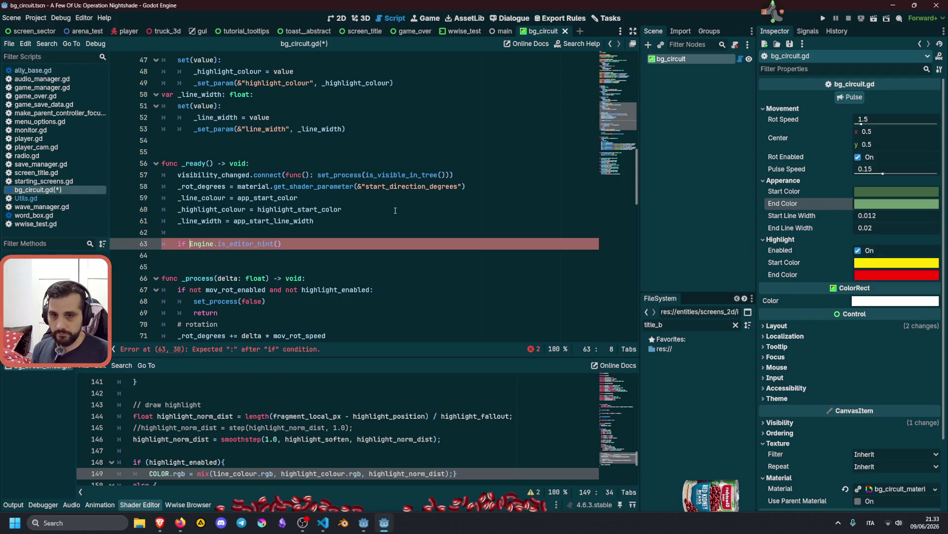
text(:)
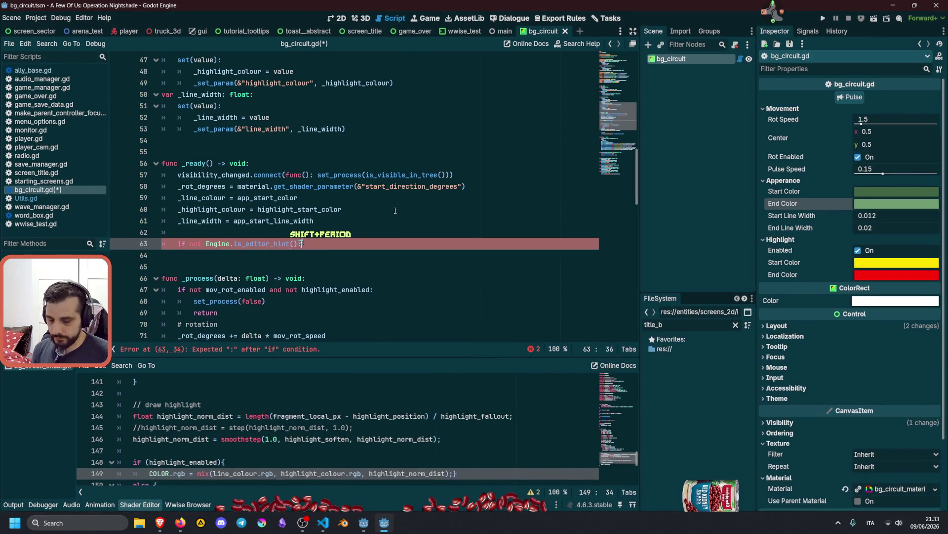
key(Return)
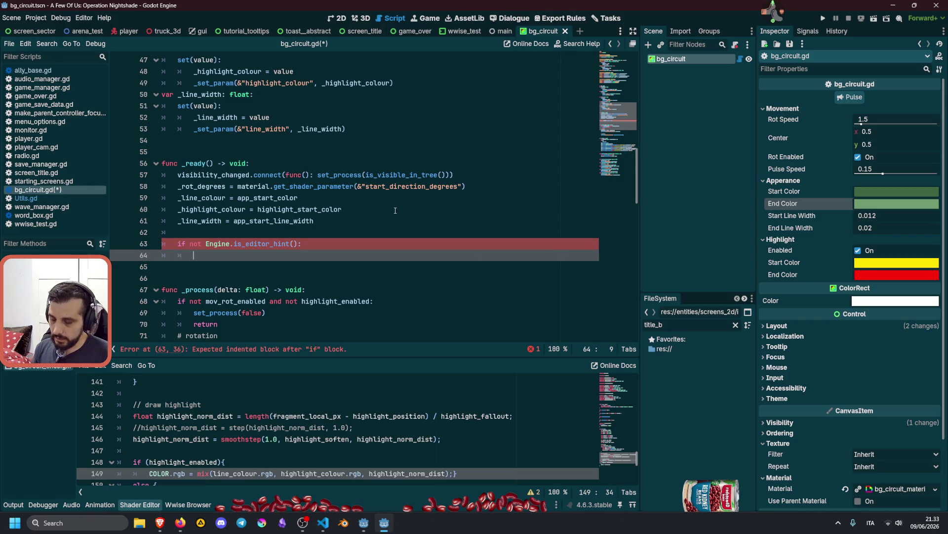
text(Typ)
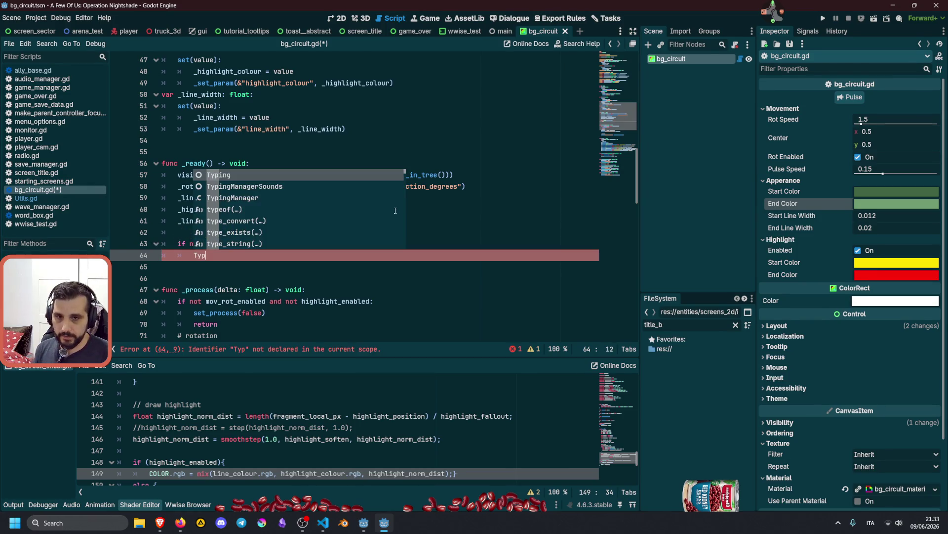
key(Down)
key(Down)
key(Return)
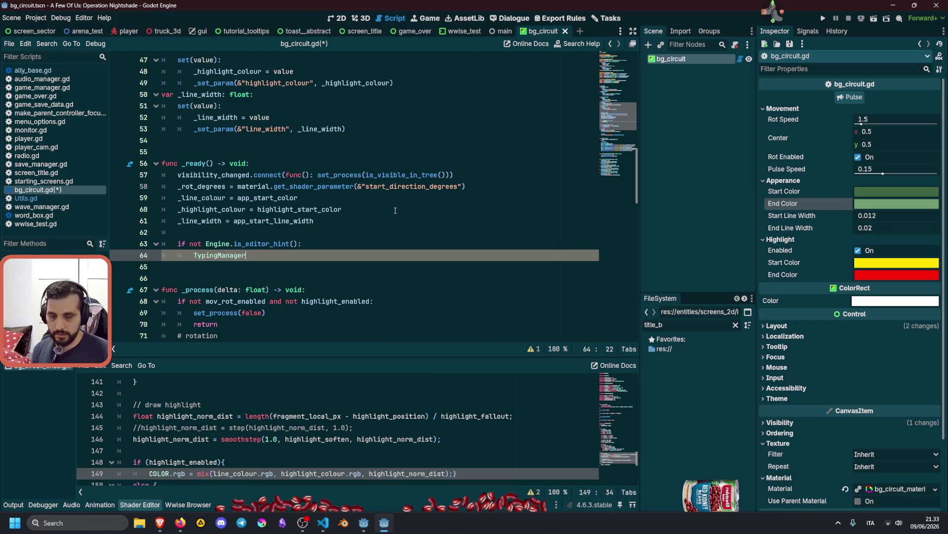
ctrl+click(230, 250)
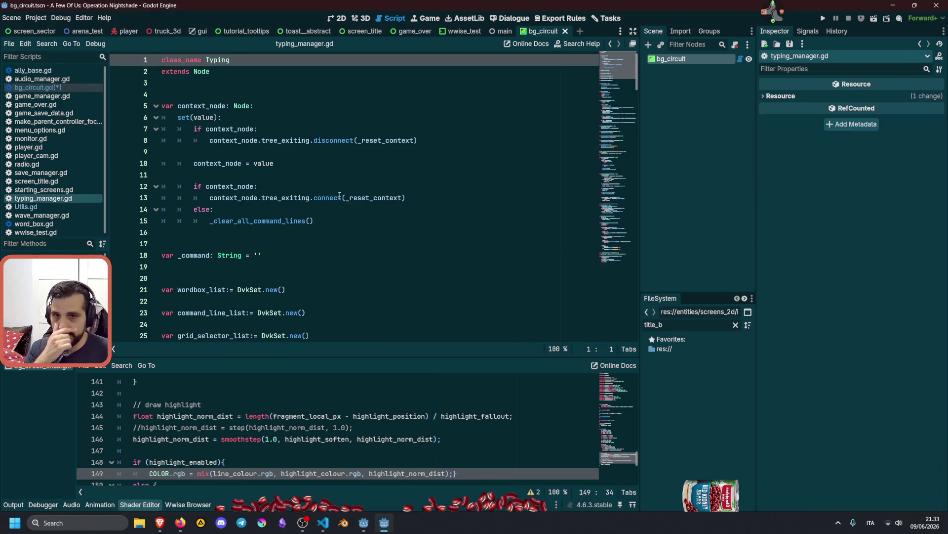
scroll(302, 208, down, 1)
scroll(259, 234, down, 6)
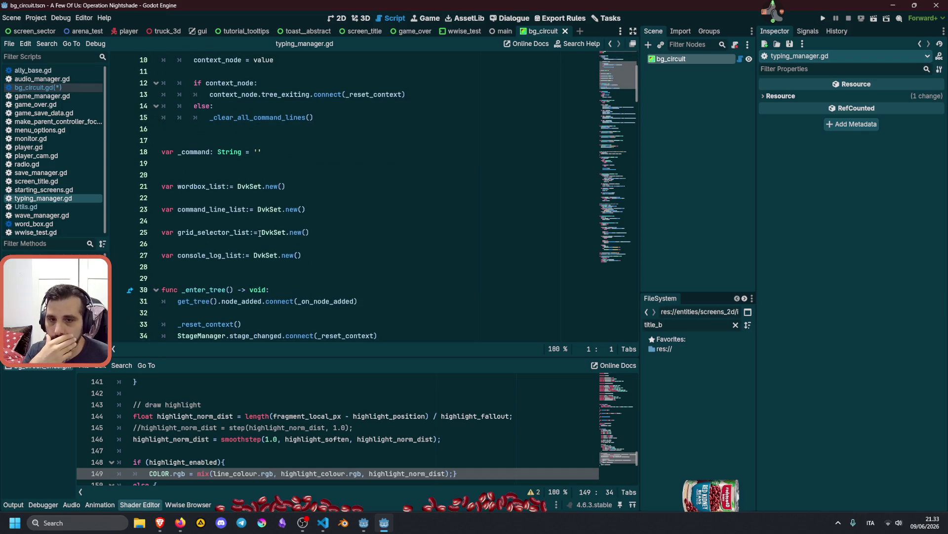
scroll(259, 233, down, 20)
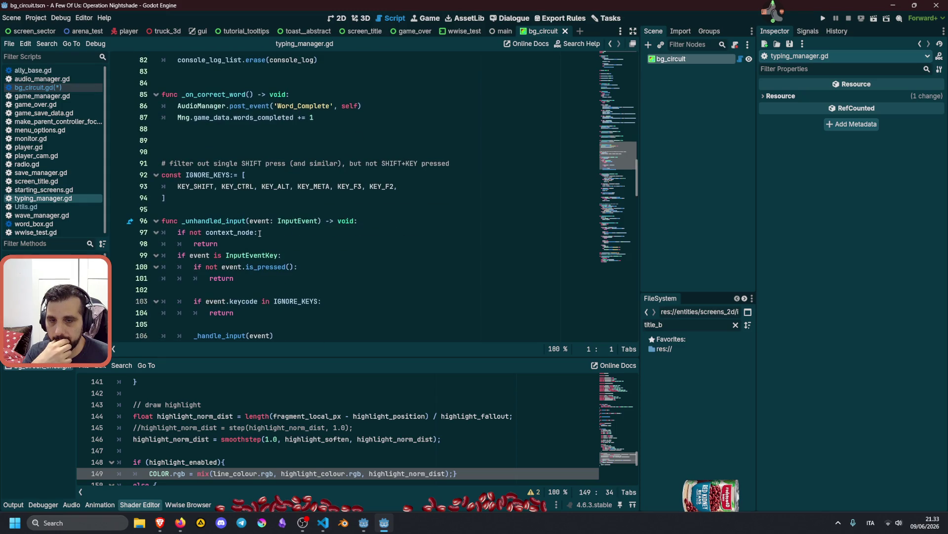
scroll(260, 232, down, 3)
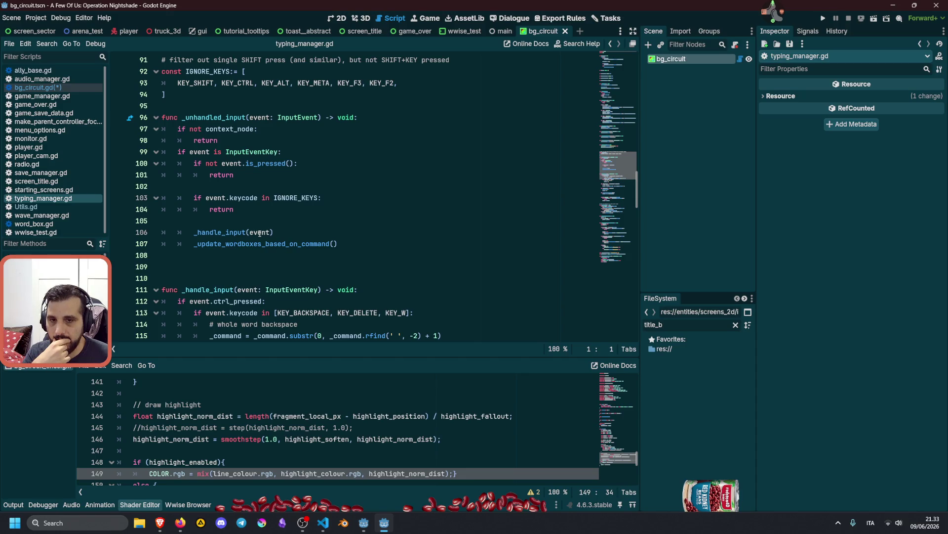
scroll(259, 234, down, 3)
scroll(260, 233, down, 2)
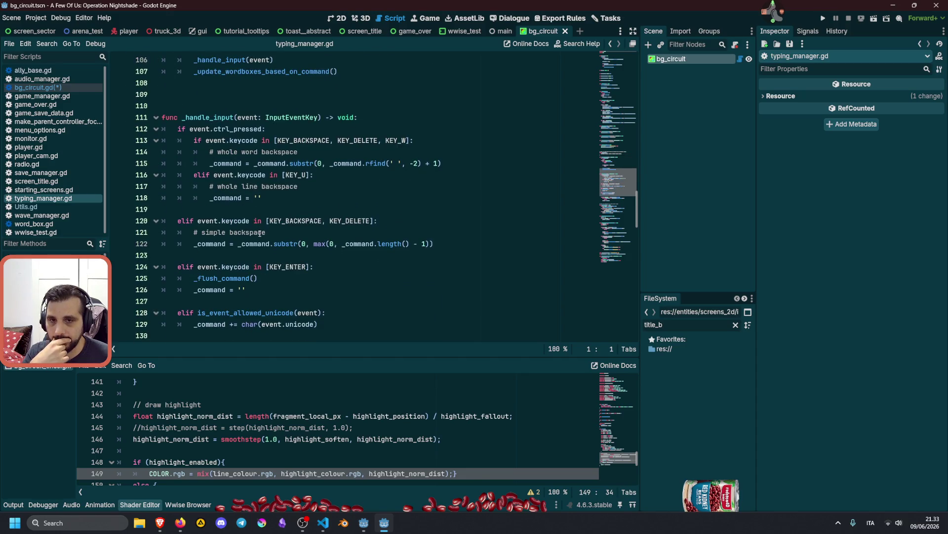
scroll(259, 233, down, 4)
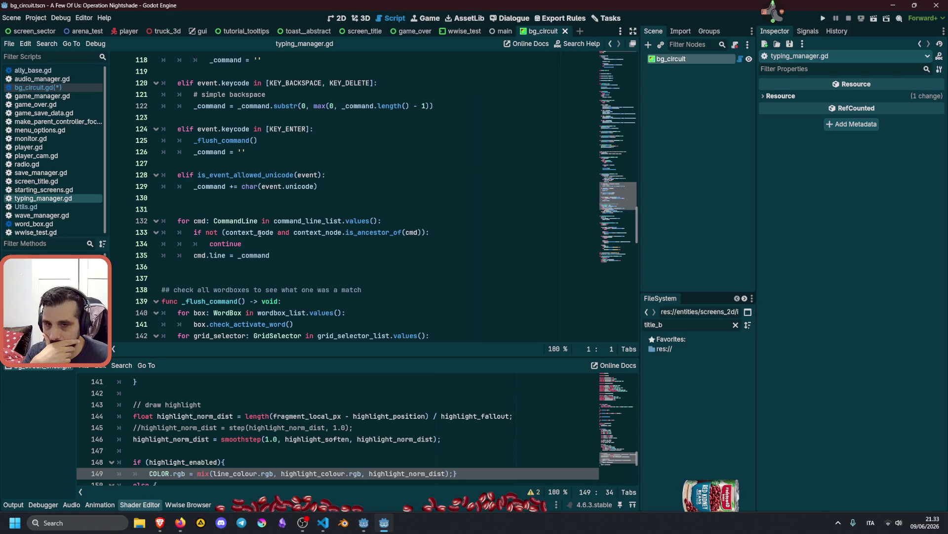
scroll(260, 233, down, 2)
scroll(259, 233, down, 3)
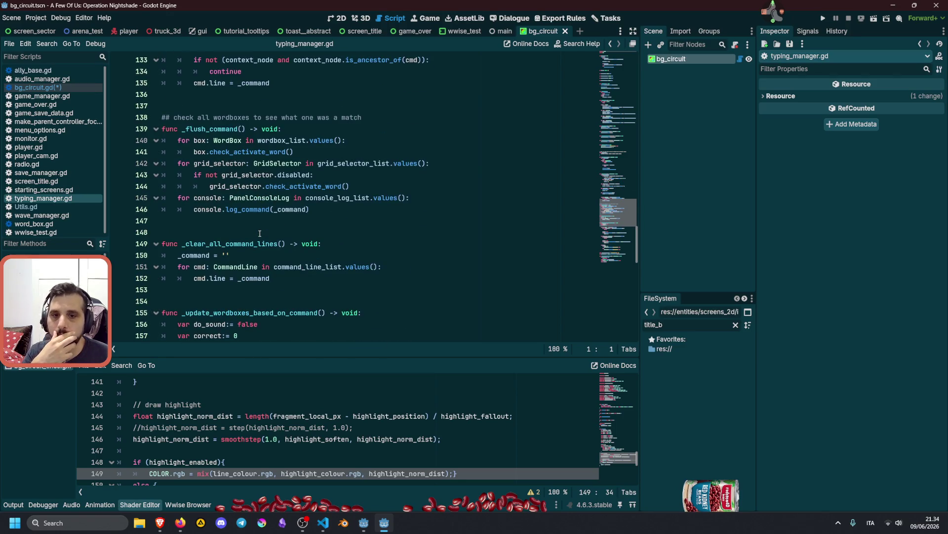
scroll(260, 234, up, 11)
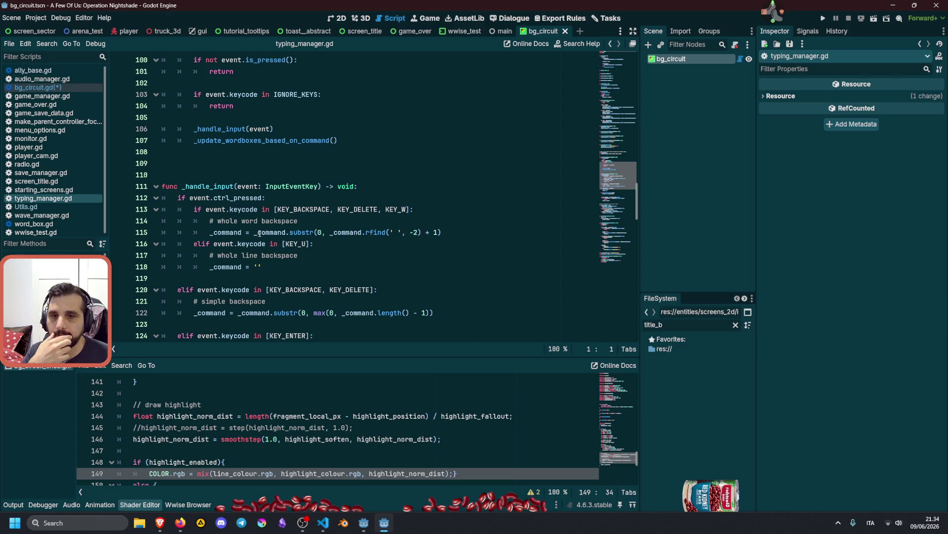
scroll(259, 233, down, 2)
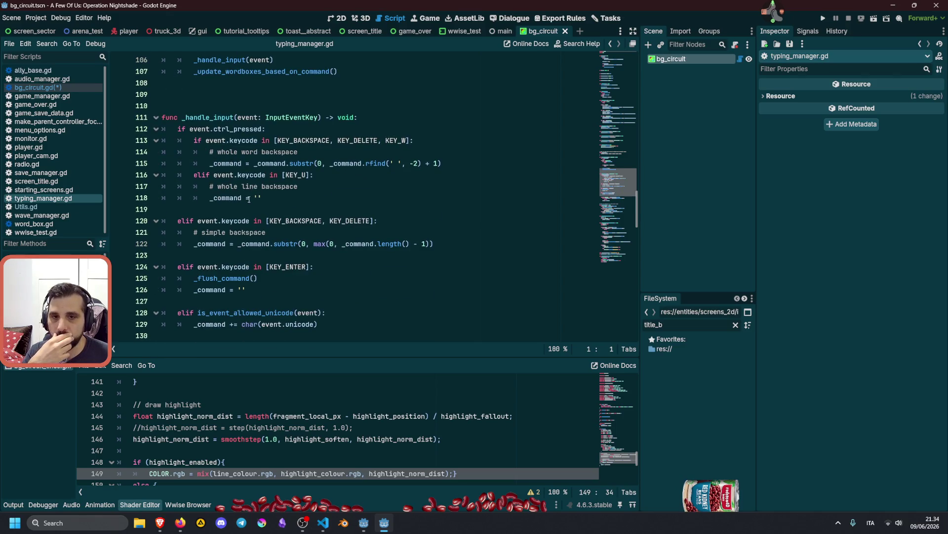
scroll(263, 191, down, 3)
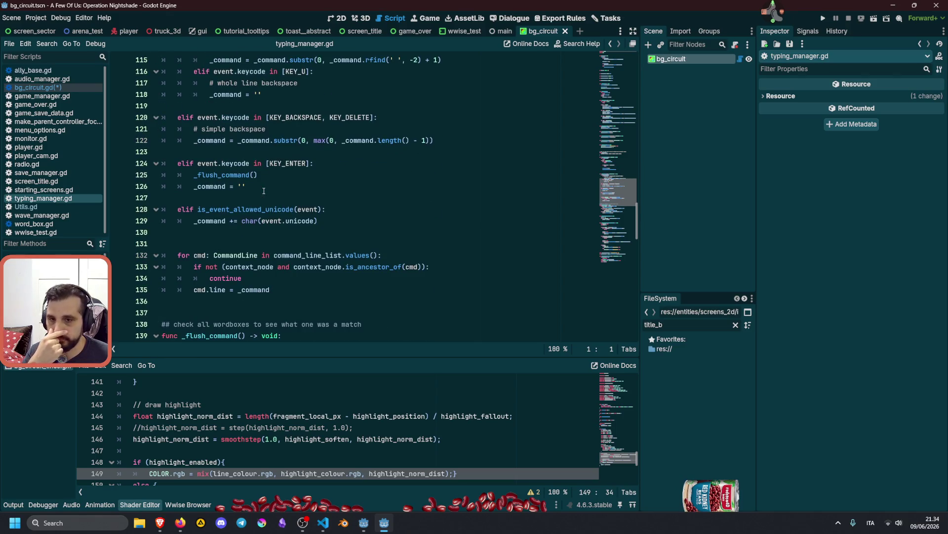
scroll(264, 191, down, 2)
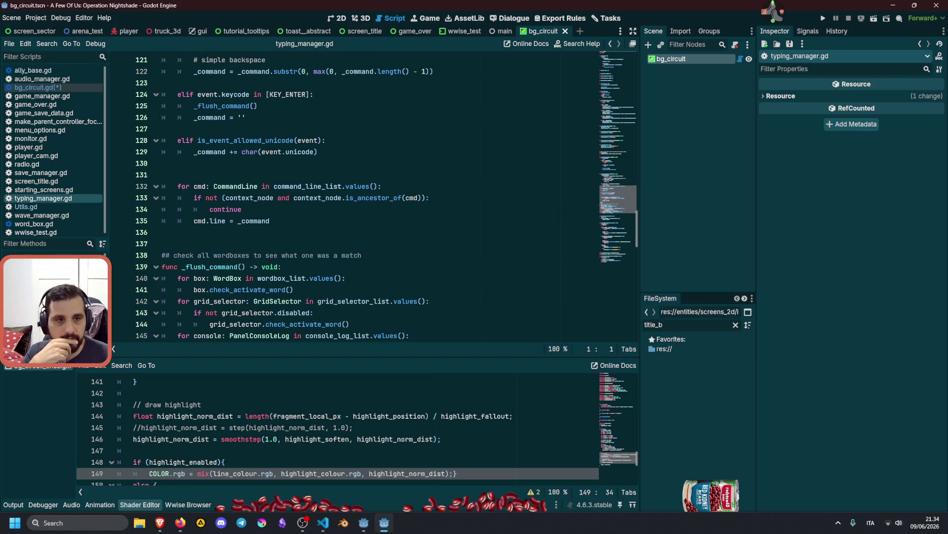
mouse_move(619, 199)
mouse_down()
mouse_move(619, 263)
mouse_move(618, 62)
mouse_up()
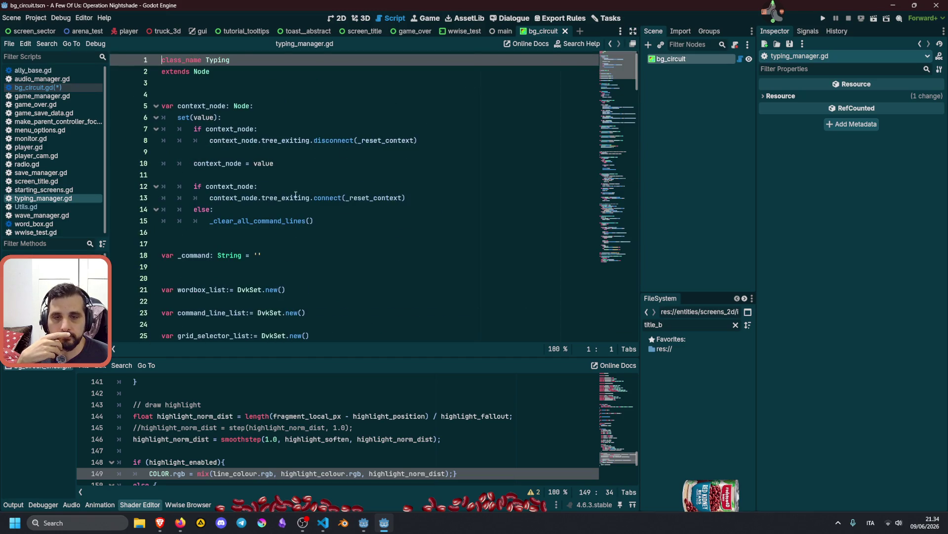
scroll(295, 194, down, 6)
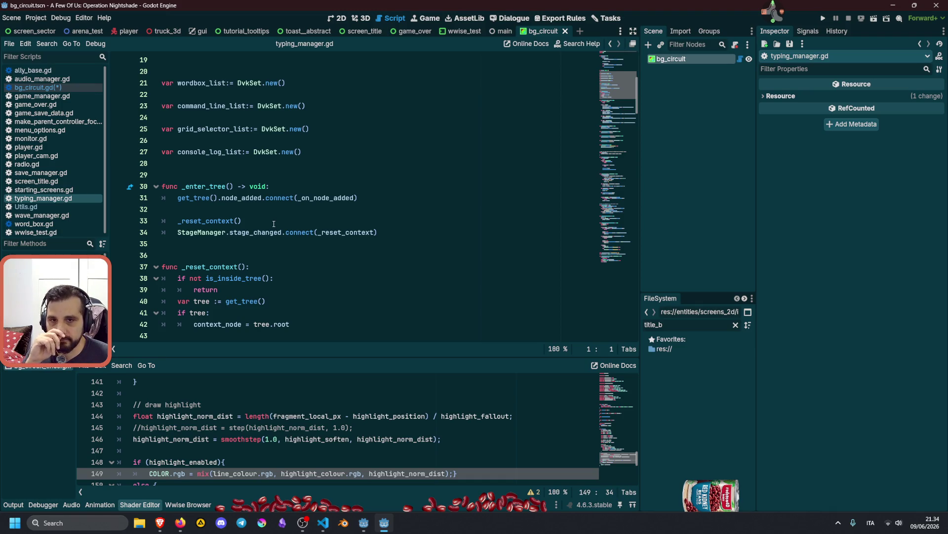
scroll(274, 223, up, 1)
scroll(274, 224, up, 3)
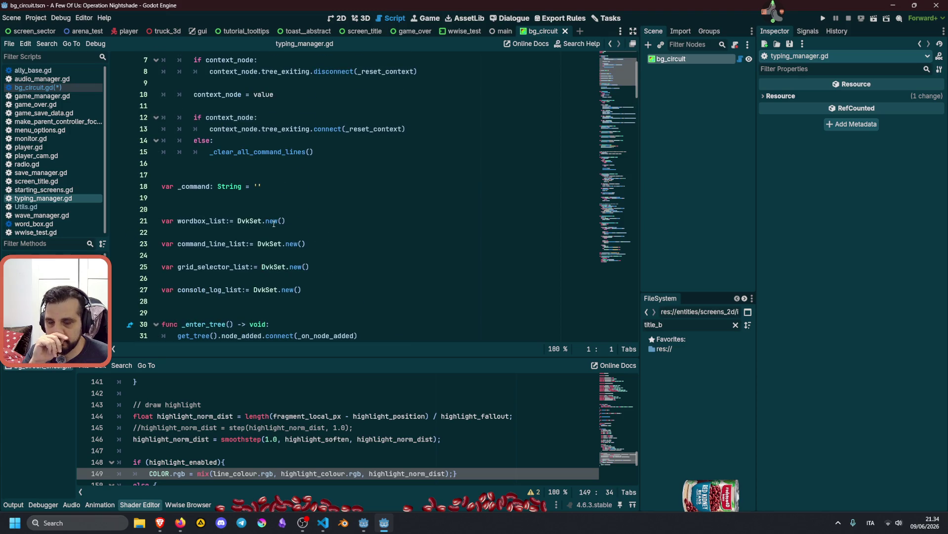
mouse_move(255, 221)
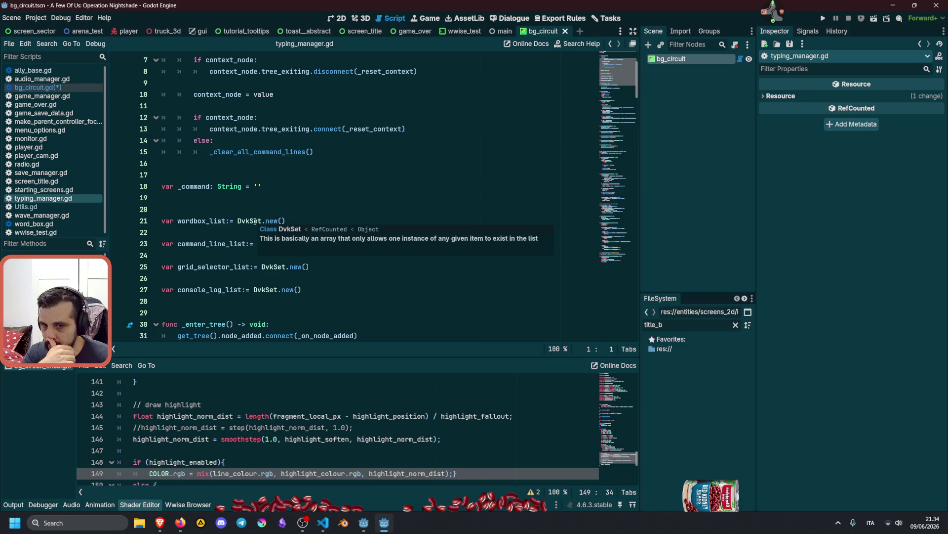
scroll(291, 191, up, 3)
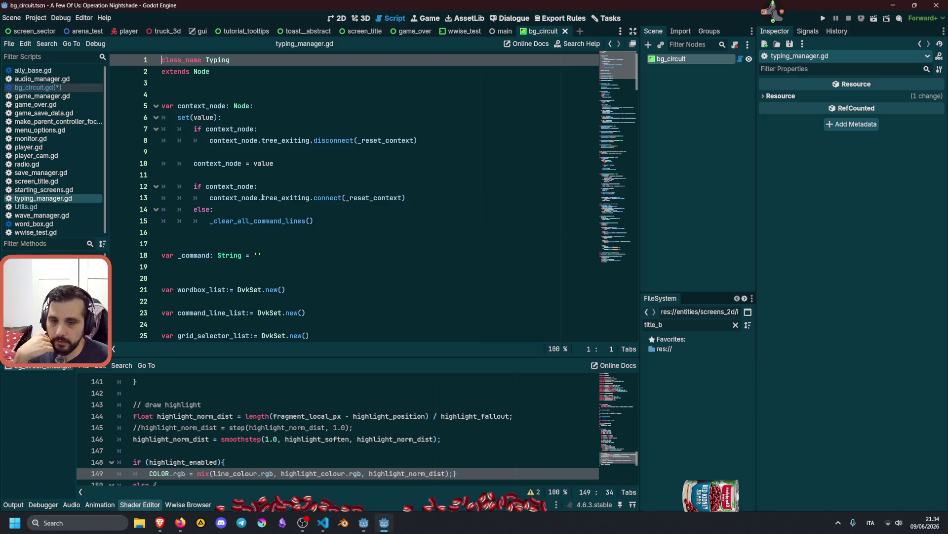
scroll(277, 243, down, 7)
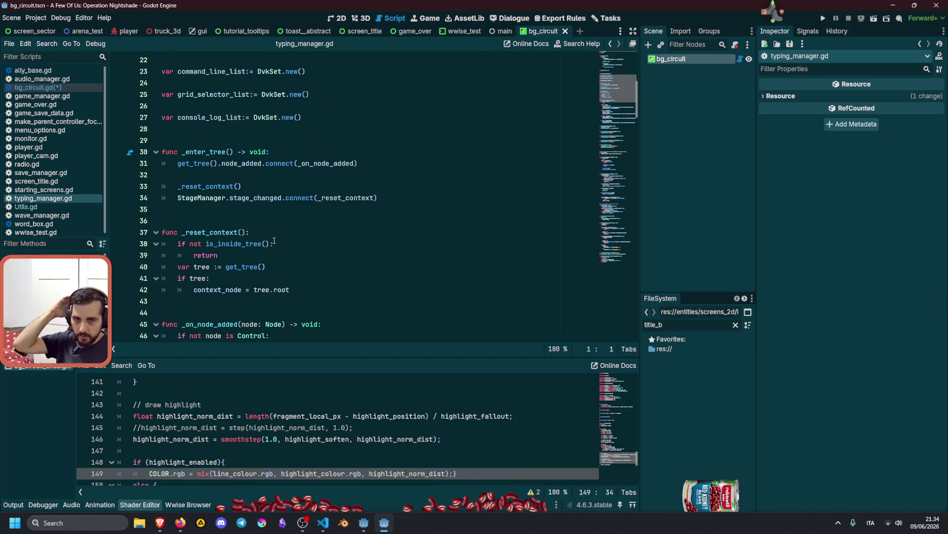
scroll(273, 238, down, 2)
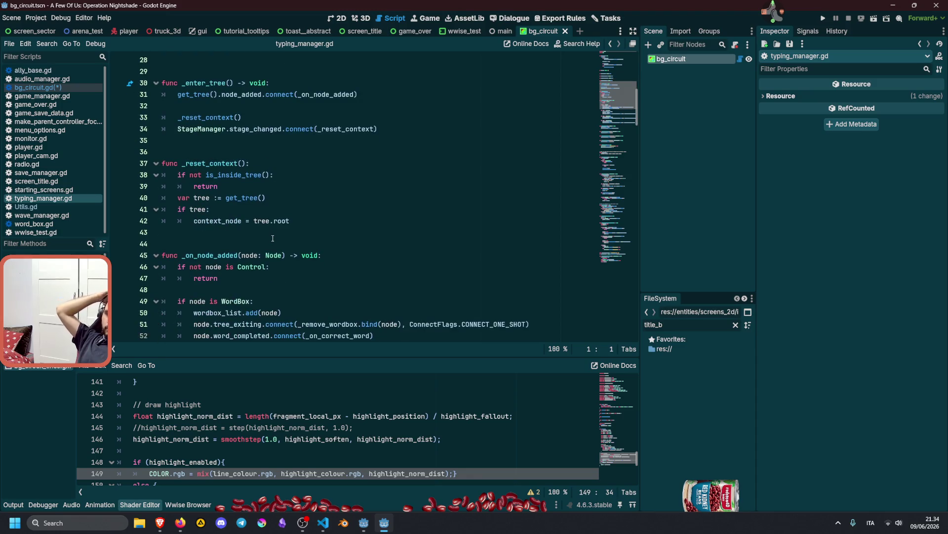
scroll(273, 238, down, 2)
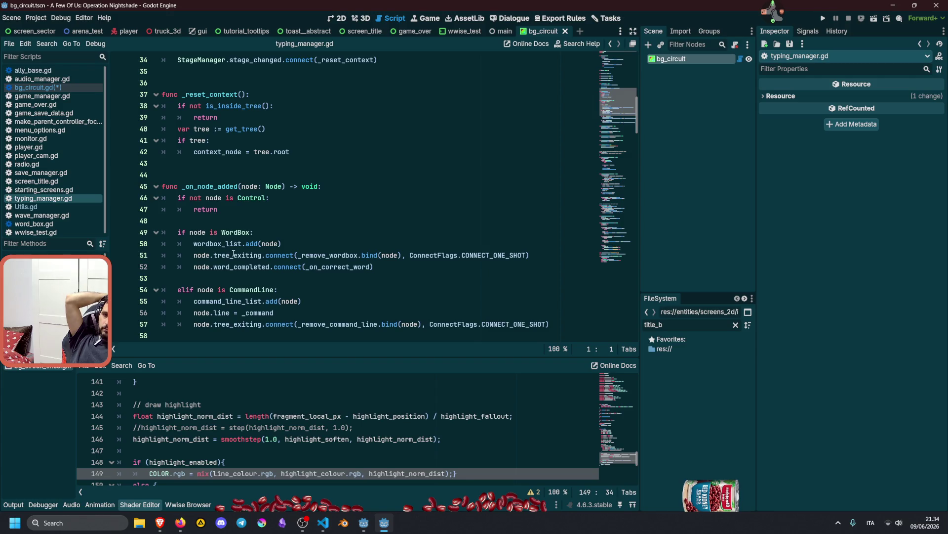
scroll(236, 267, down, 1)
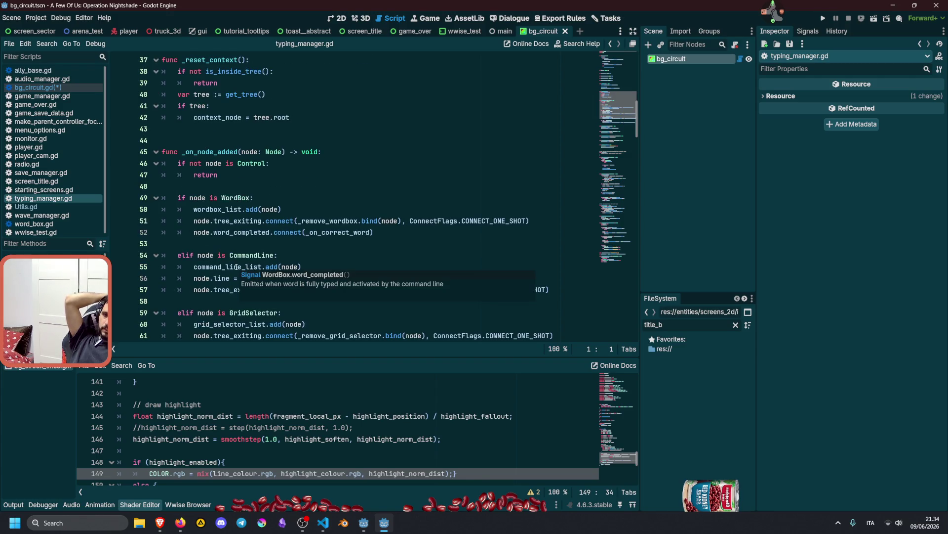
scroll(251, 241, down, 1)
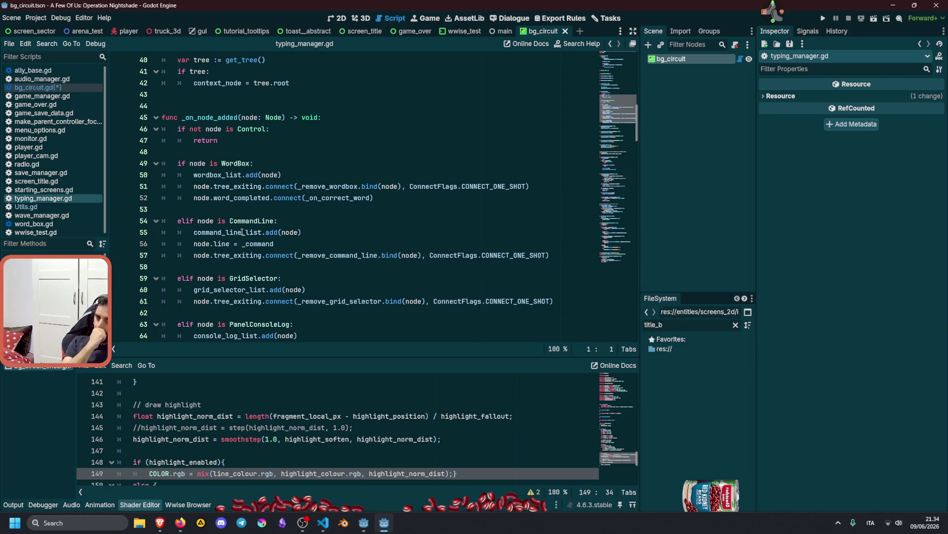
click(237, 256)
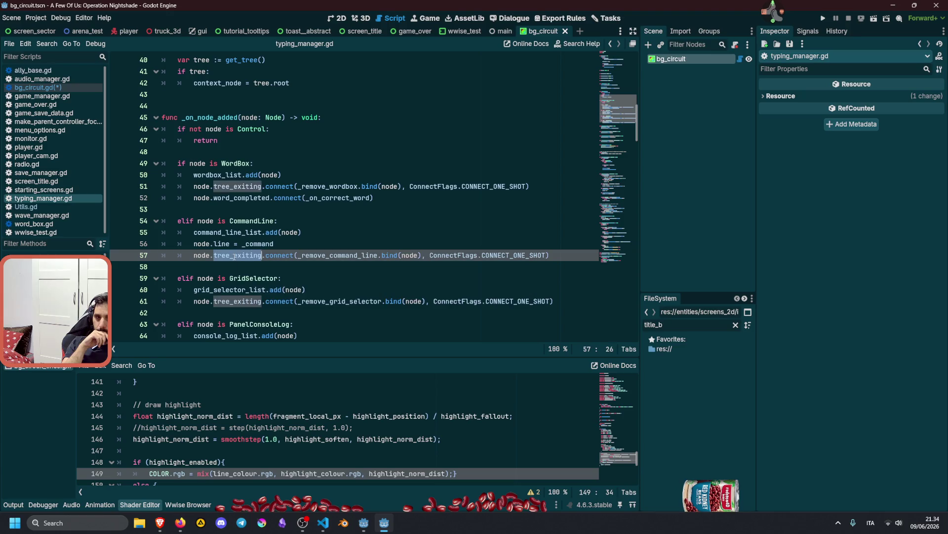
mouse_move(229, 243)
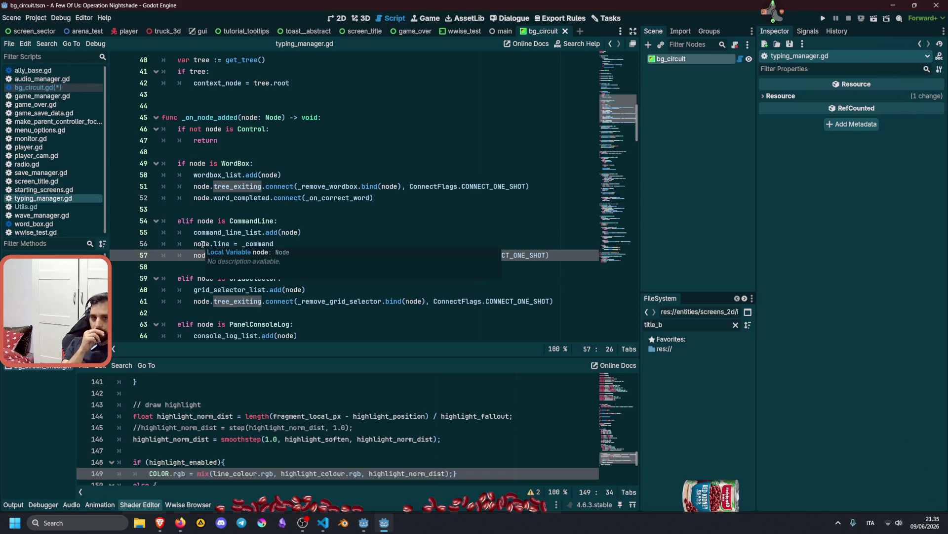
double_click(203, 244)
scroll(198, 254, down, 3)
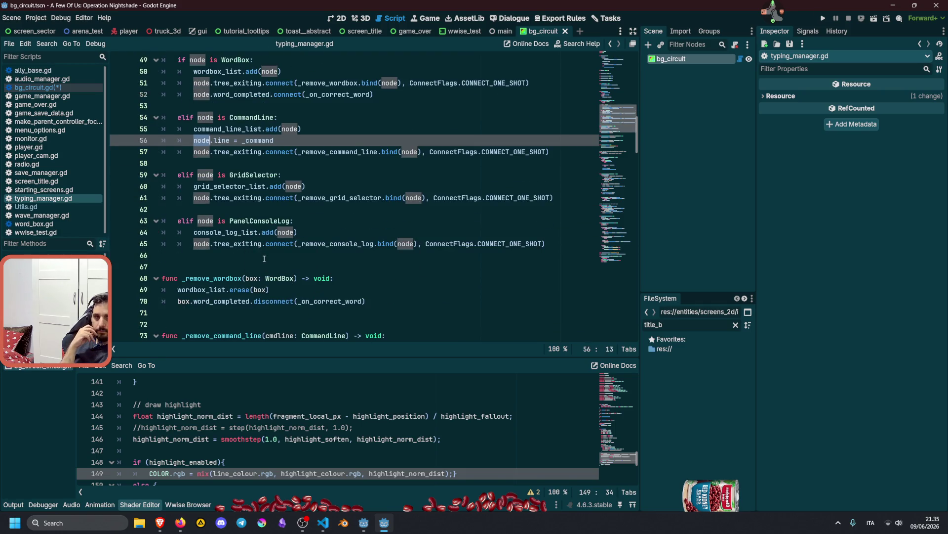
scroll(264, 259, up, 1)
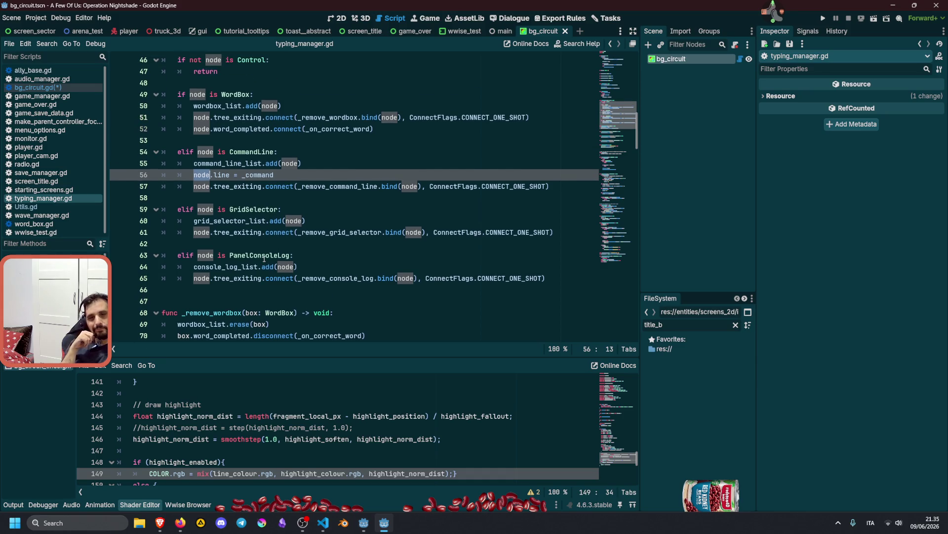
double_click(261, 176)
scroll(277, 207, up, 3)
mouse_move(286, 221)
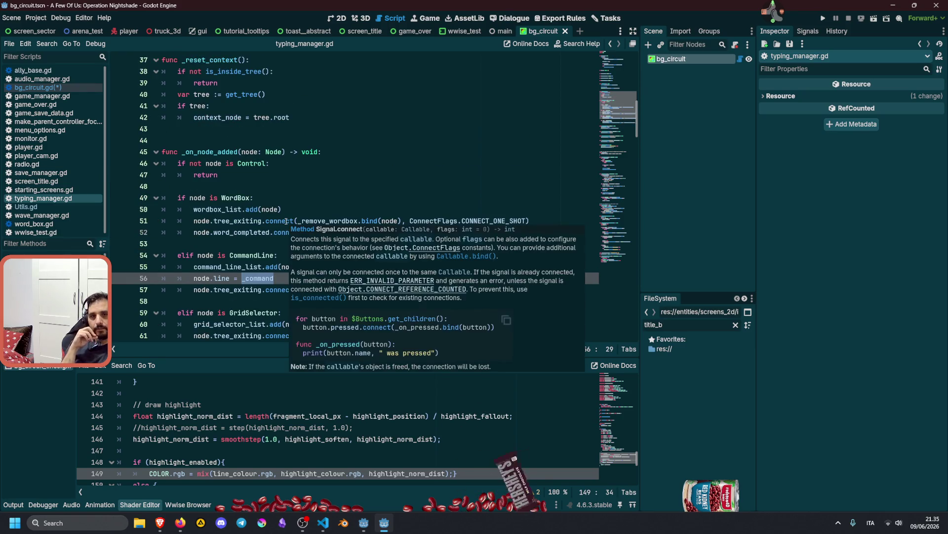
scroll(288, 212, up, 9)
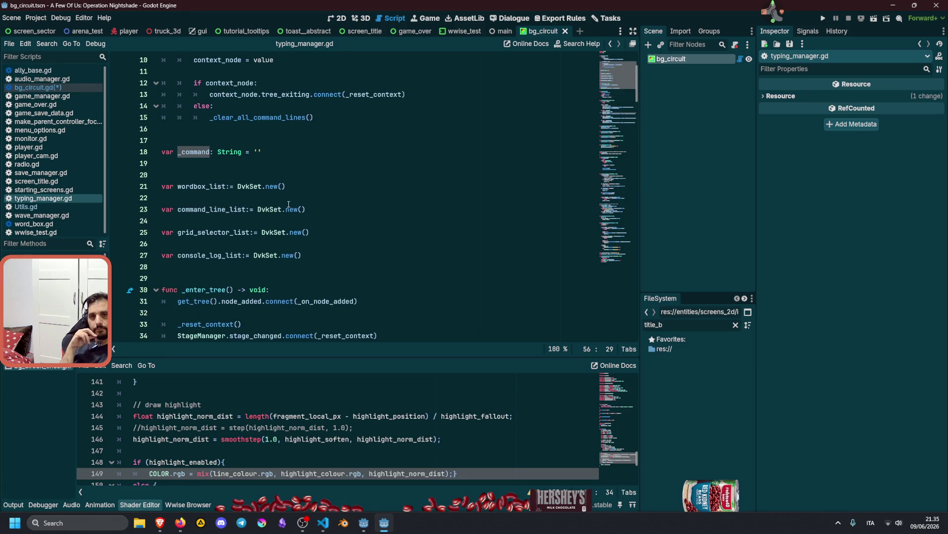
scroll(289, 204, down, 11)
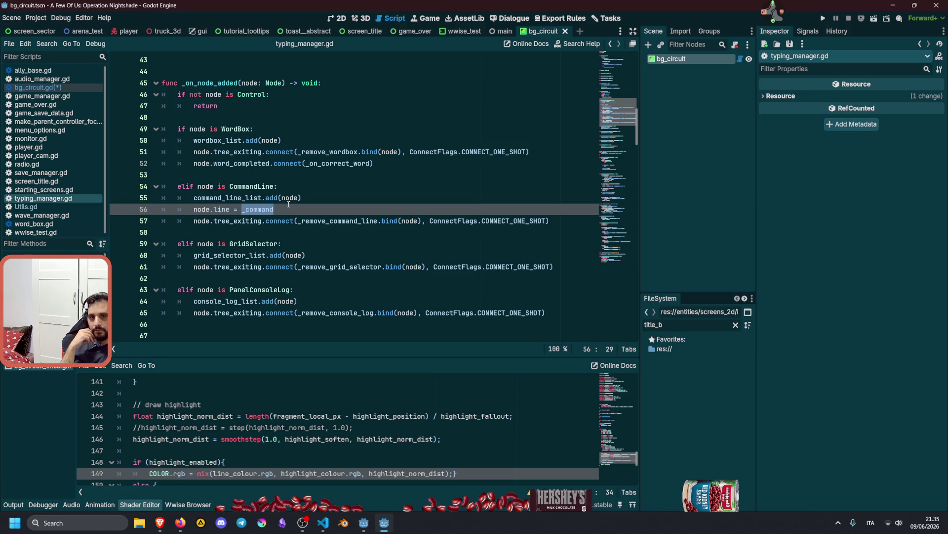
mouse_move(288, 202)
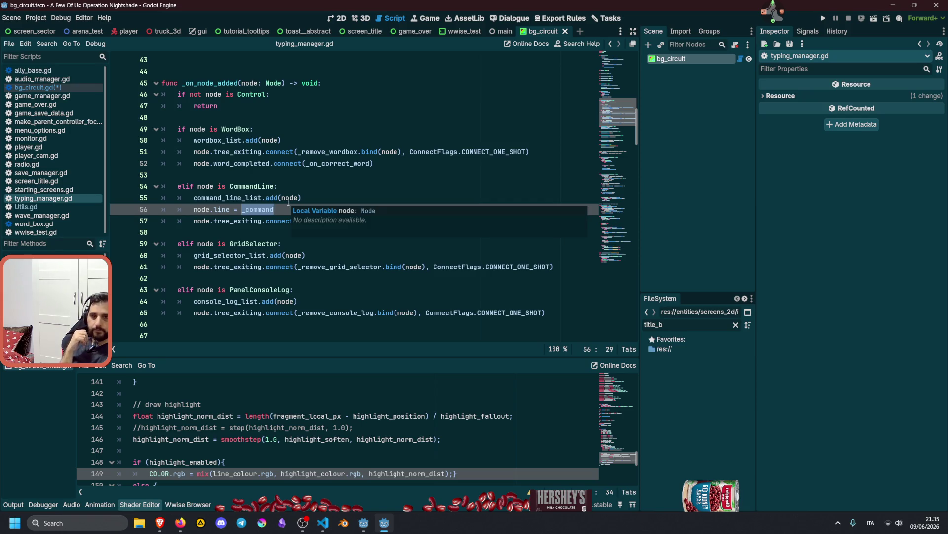
scroll(288, 202, down, 1)
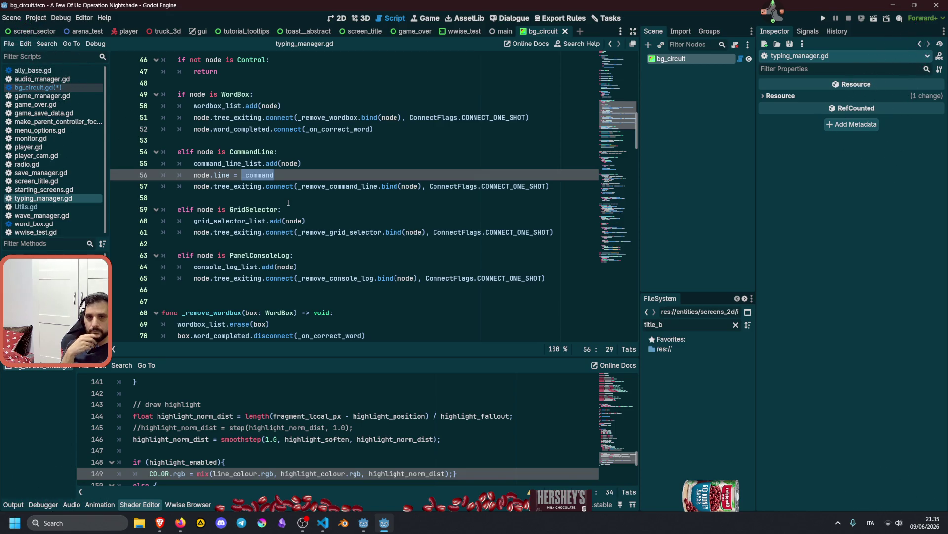
scroll(288, 203, down, 5)
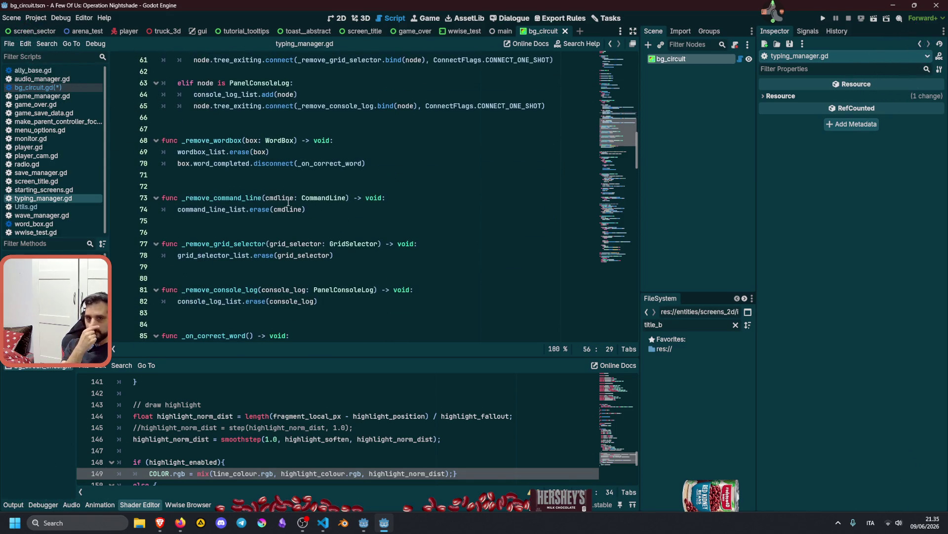
scroll(288, 203, down, 2)
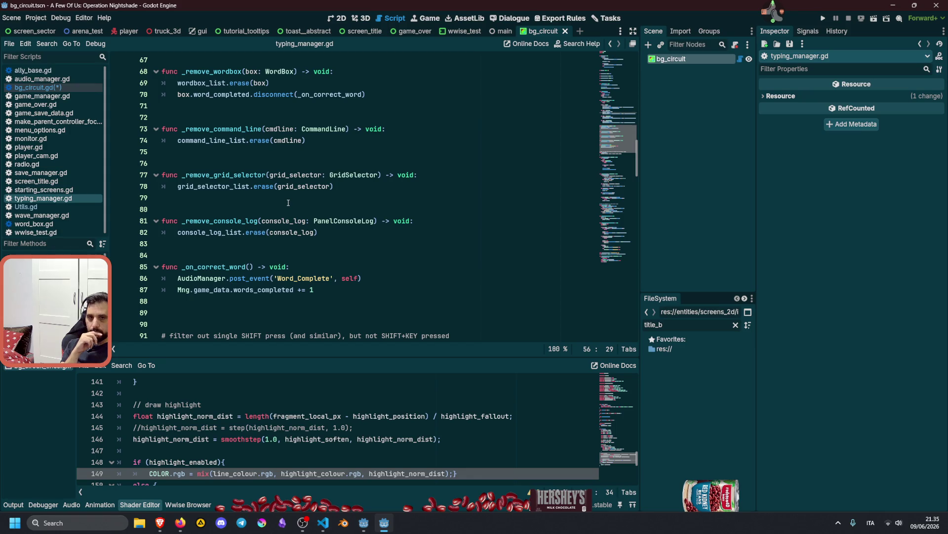
scroll(288, 203, down, 3)
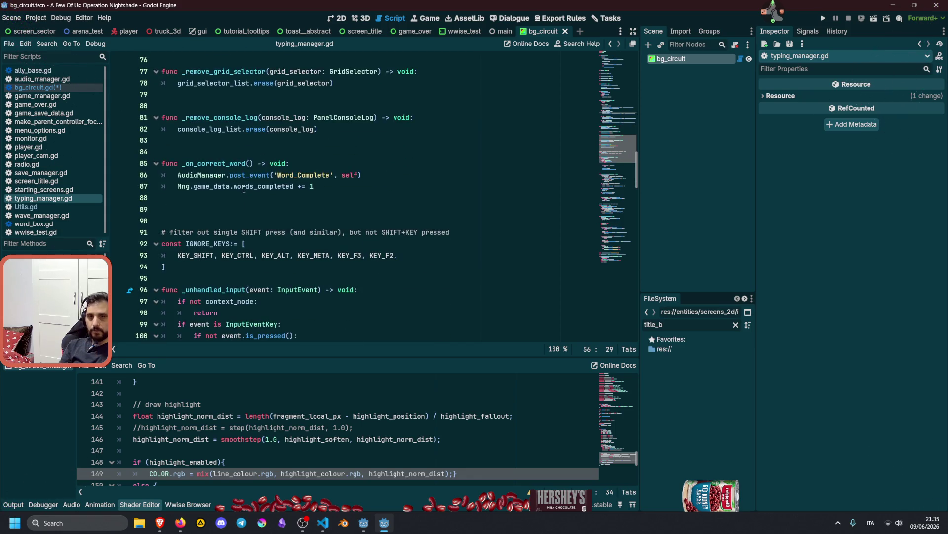
mouse_move(244, 189)
scroll(244, 189, down, 4)
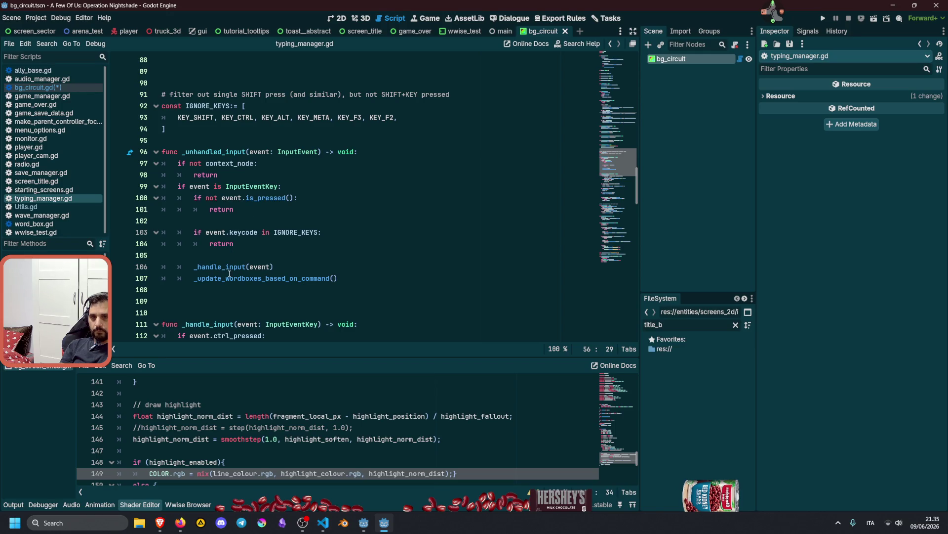
scroll(230, 270, down, 2)
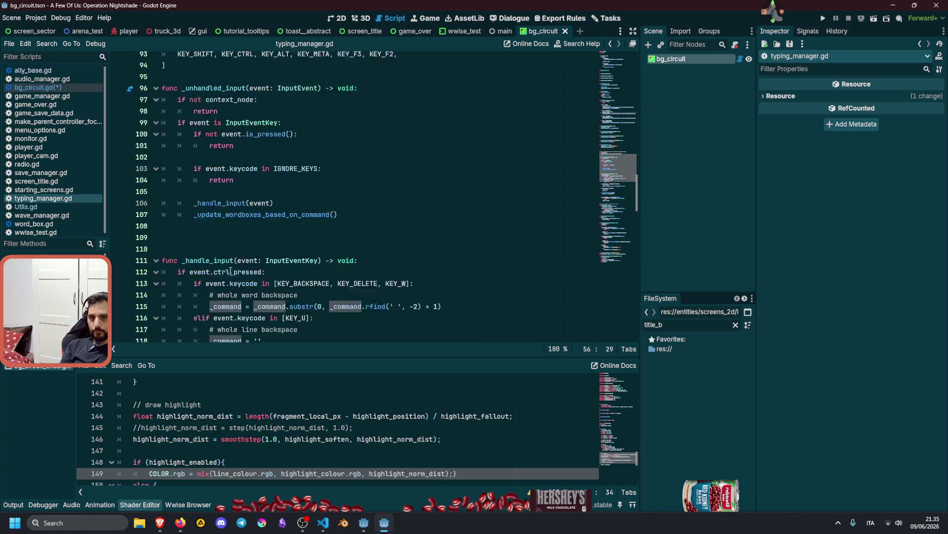
scroll(230, 271, down, 4)
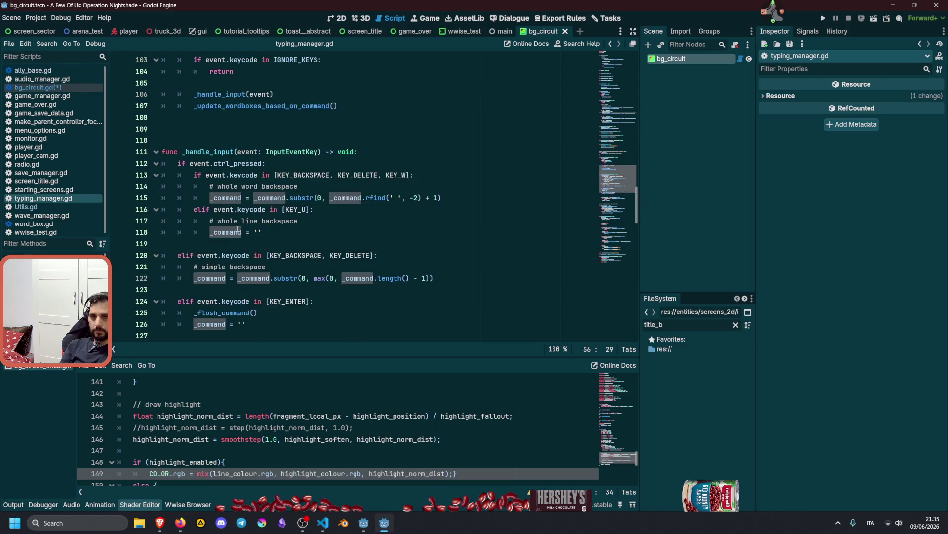
scroll(238, 229, down, 1)
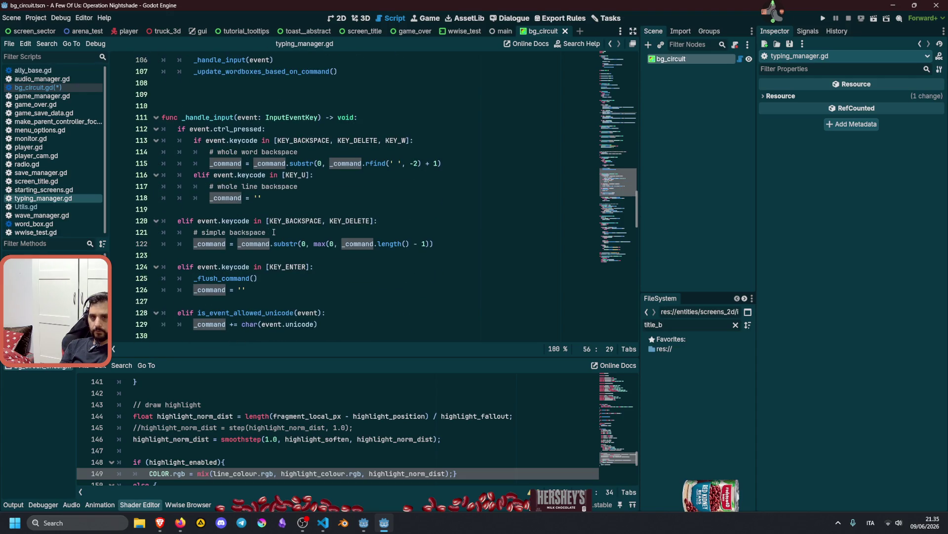
scroll(249, 202, down, 1)
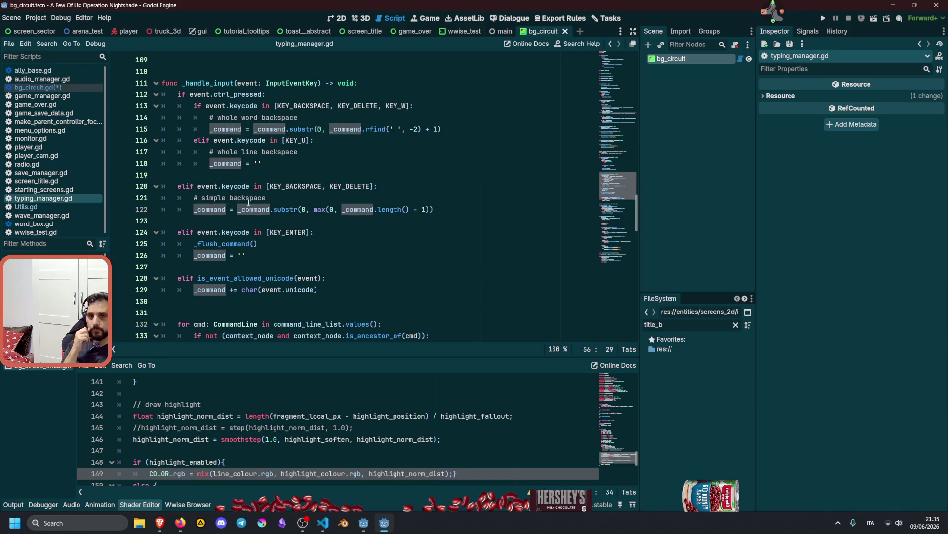
scroll(231, 270, down, 2)
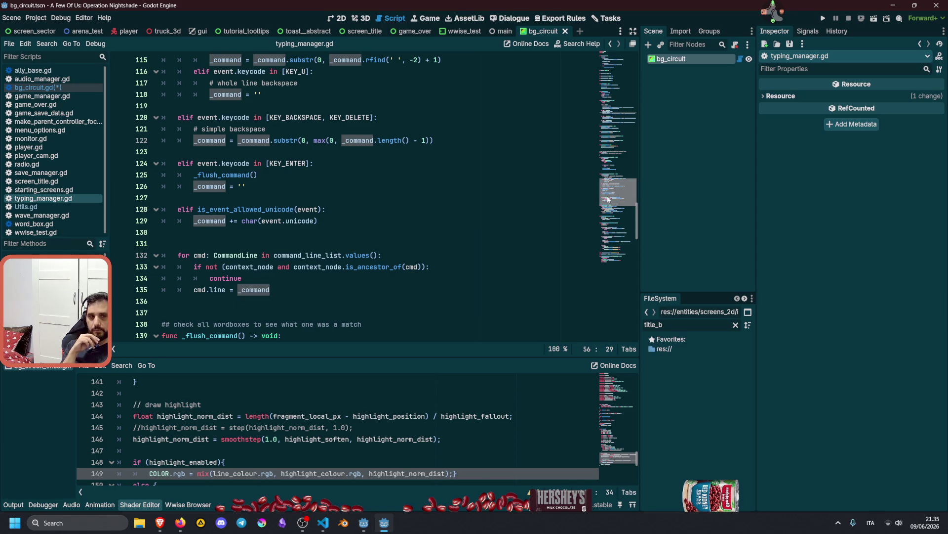
drag(608, 199, 609, 64)
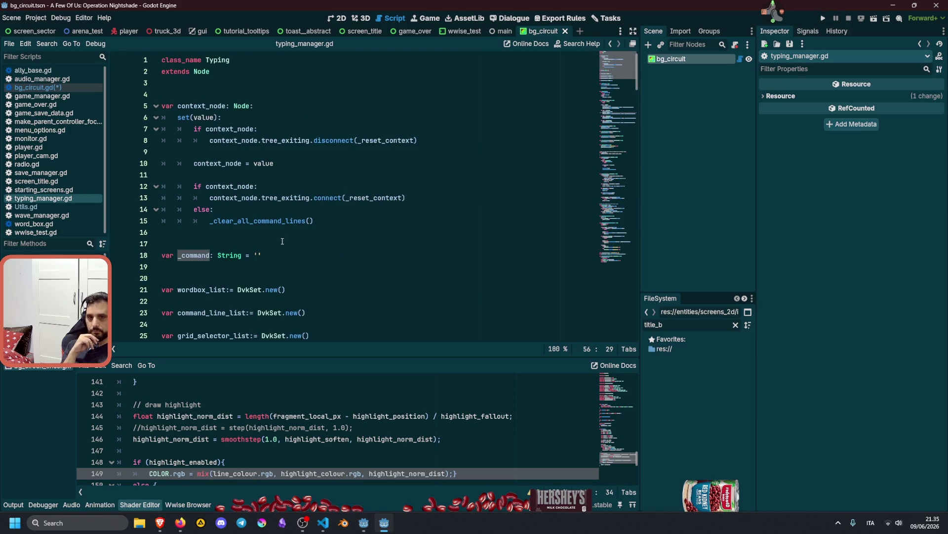
scroll(279, 227, down, 5)
click(269, 197)
Add 'signal letter_pressed' on a new line below console_log_list
key(Return)
key(Return)
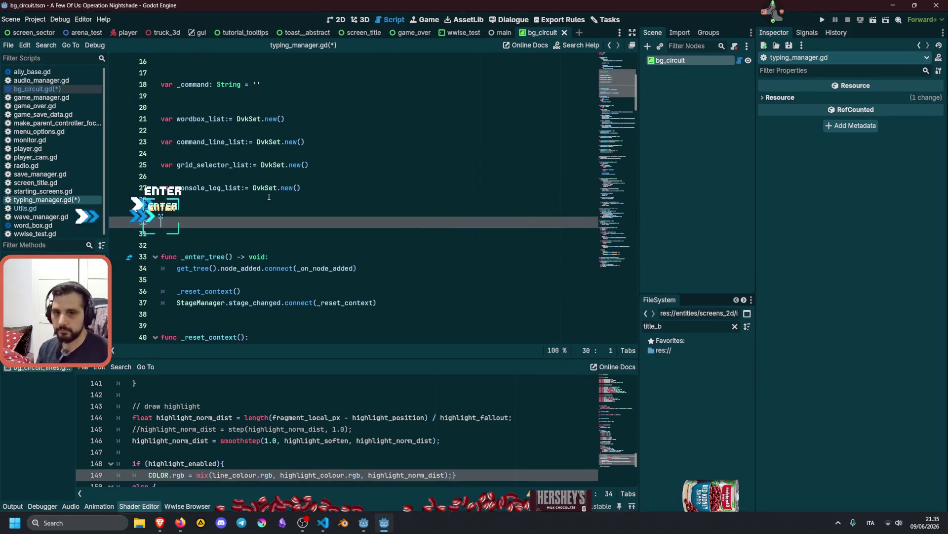
text(signal )
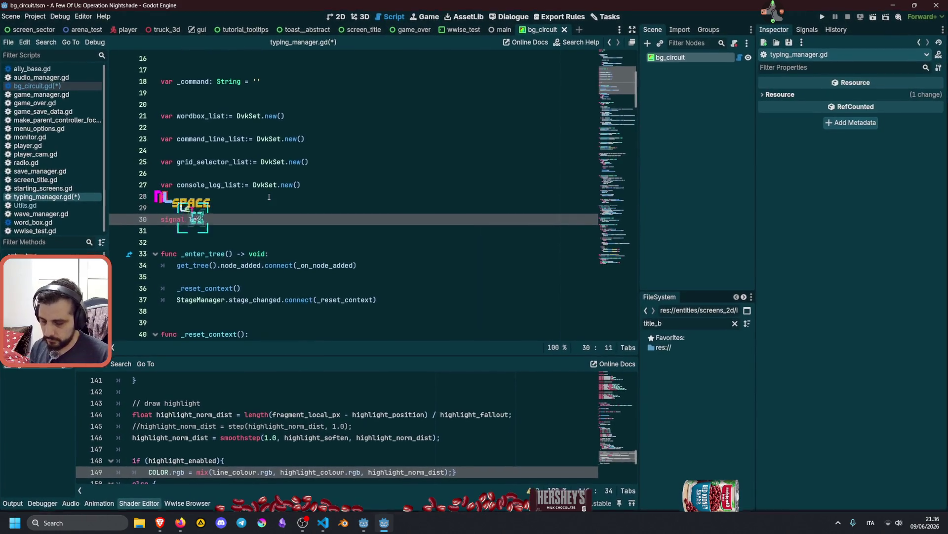
text(letter_pressed)
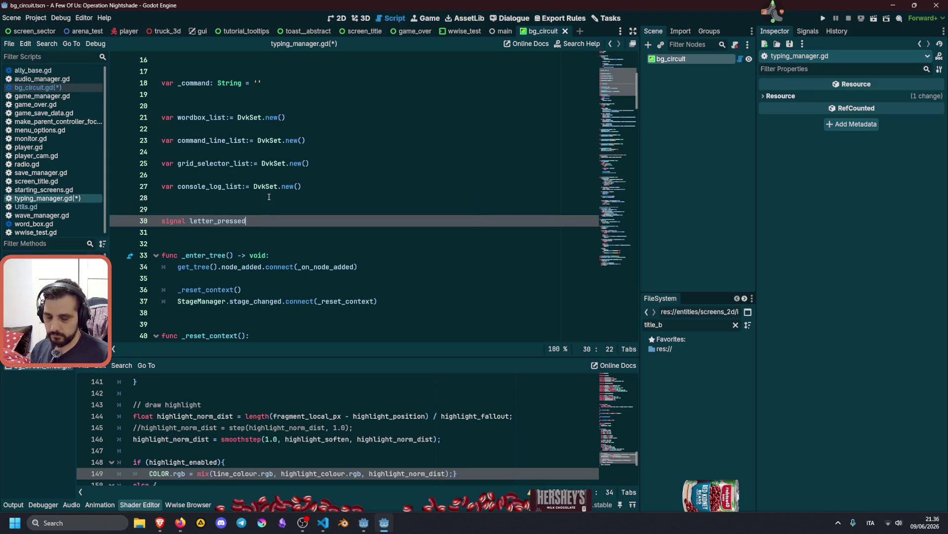
key(ctrl+shift+Left)
click(235, 220)
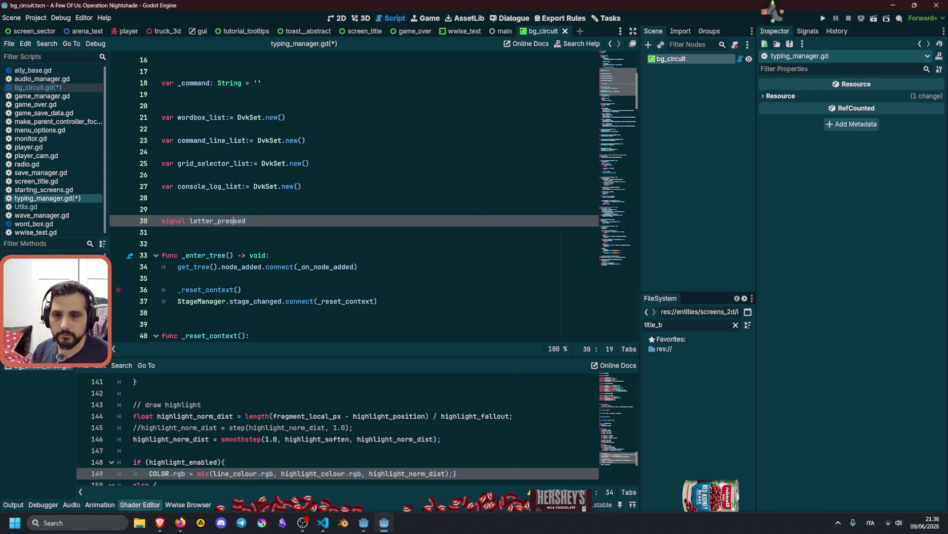
Navigate to _handle_input and place the caret on the first line of its body
key(alt+Left)
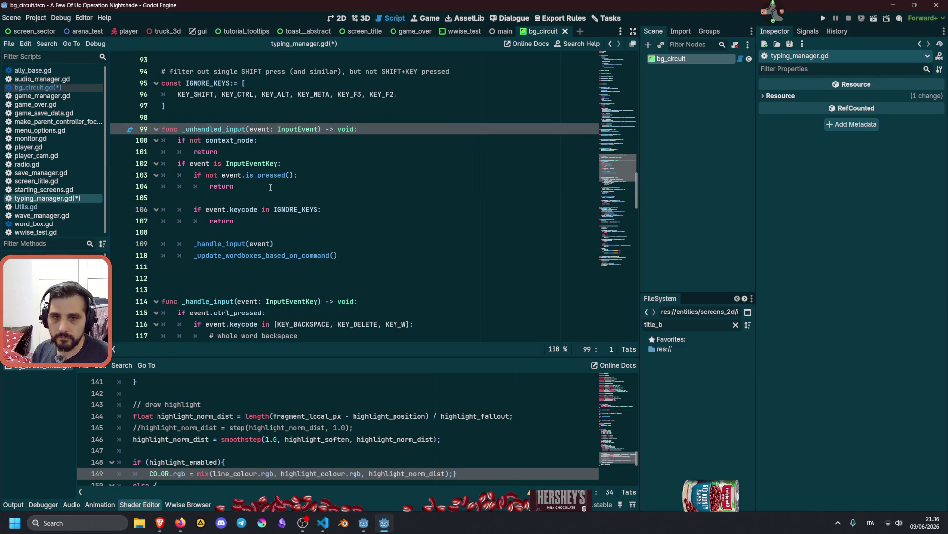
ctrl+click(222, 243)
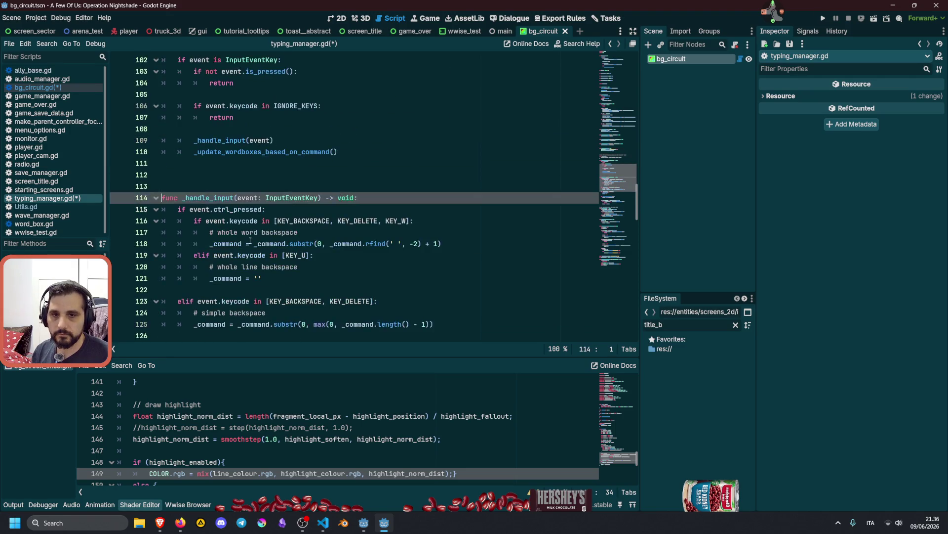
scroll(243, 222, down, 2)
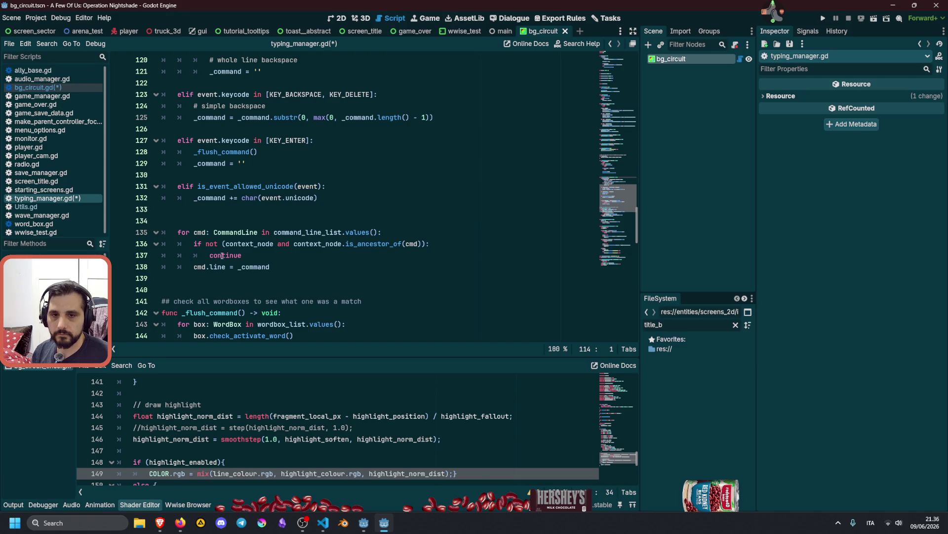
click(202, 243)
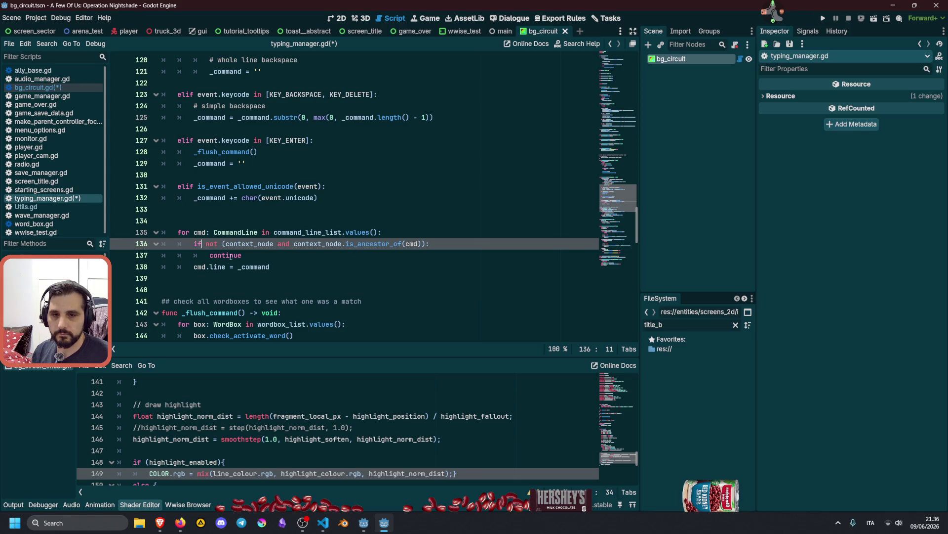
click(224, 218)
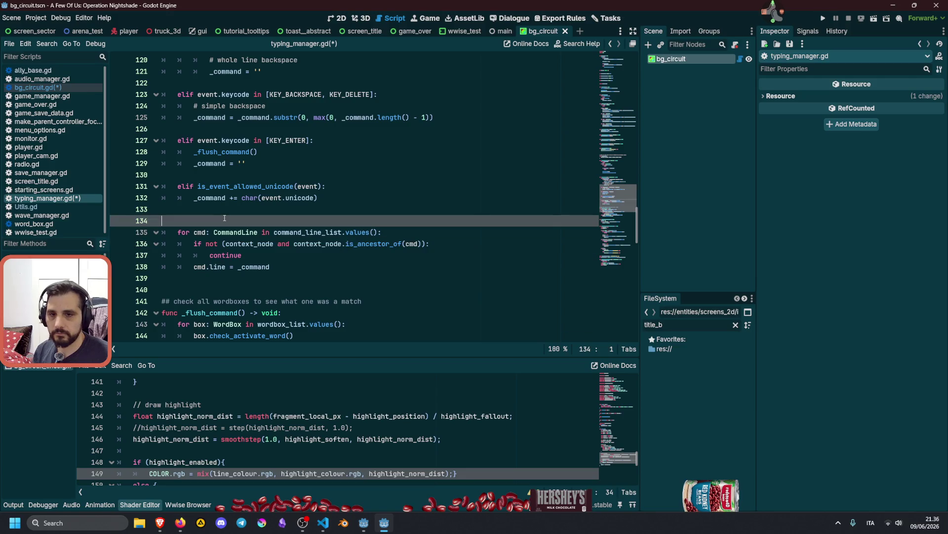
scroll(224, 218, up, 5)
click(219, 175)
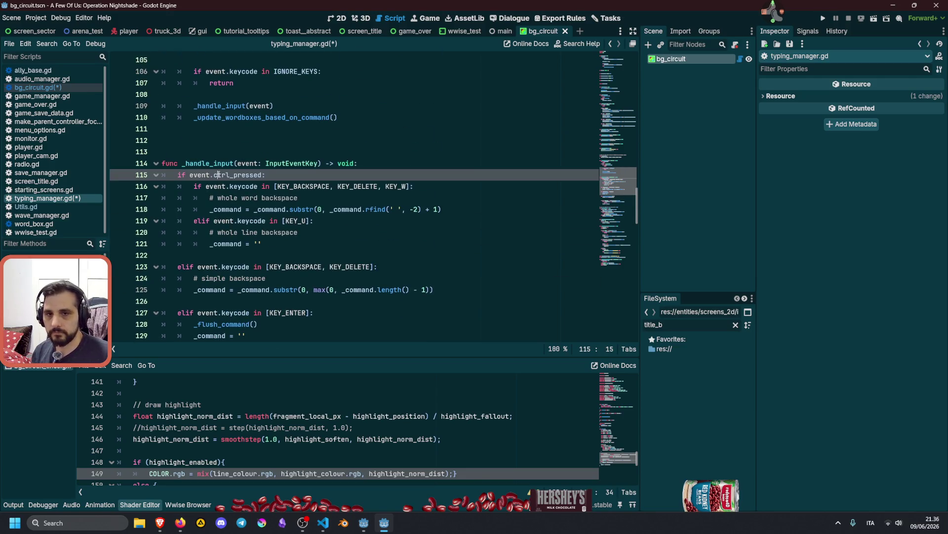
Insert letter_pressed.emit() above 'if event.ctrl_pressed:' and save typing_manager.gd
key(ctrl+shift+Return)
text(letter_pressed)
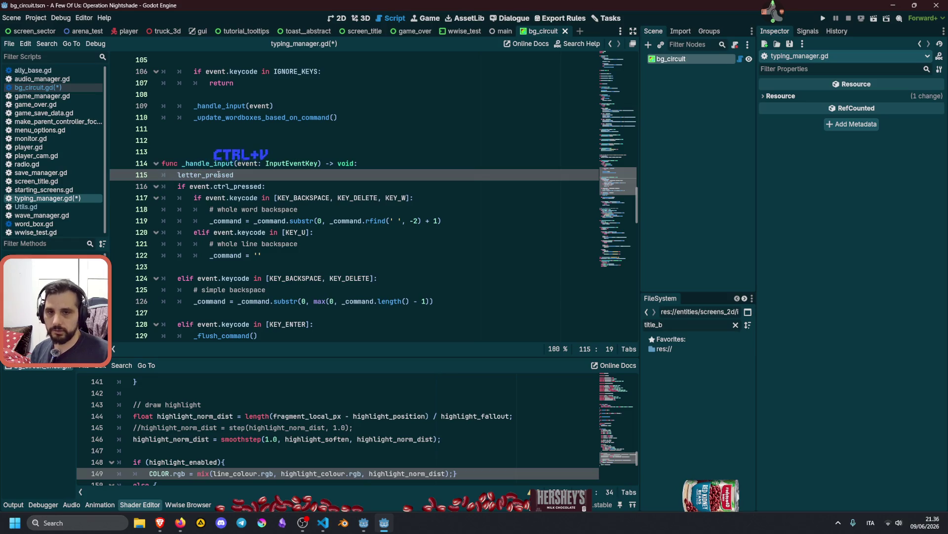
text(.emit()
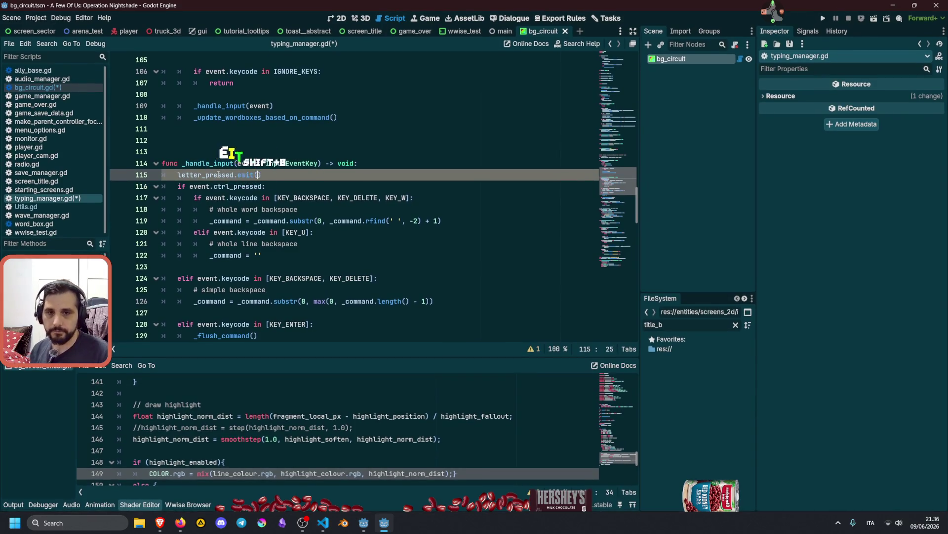
click(272, 162)
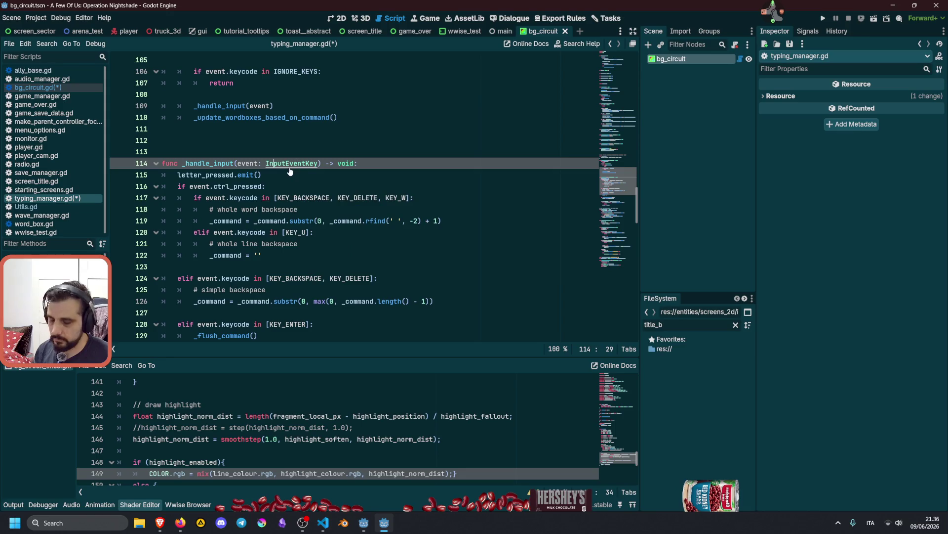
key(ctrl+s)
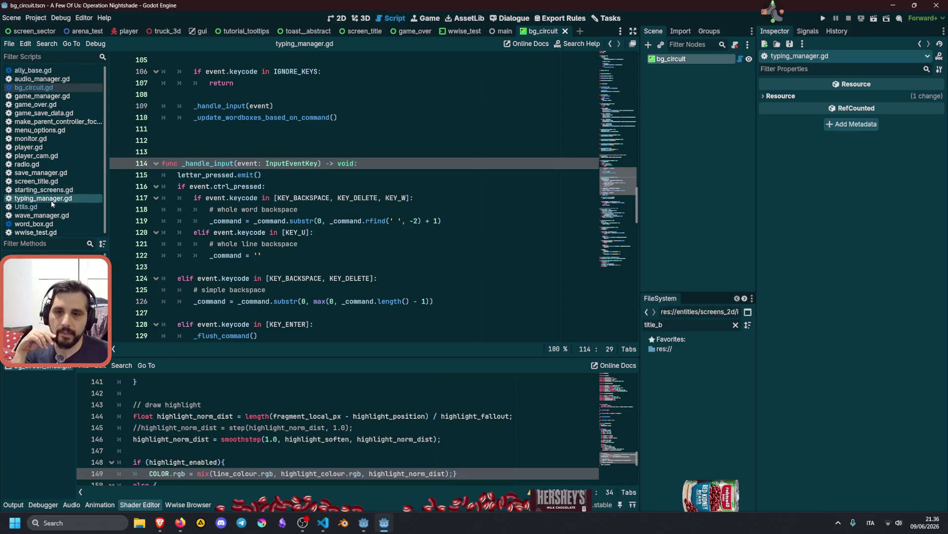
click(56, 89)
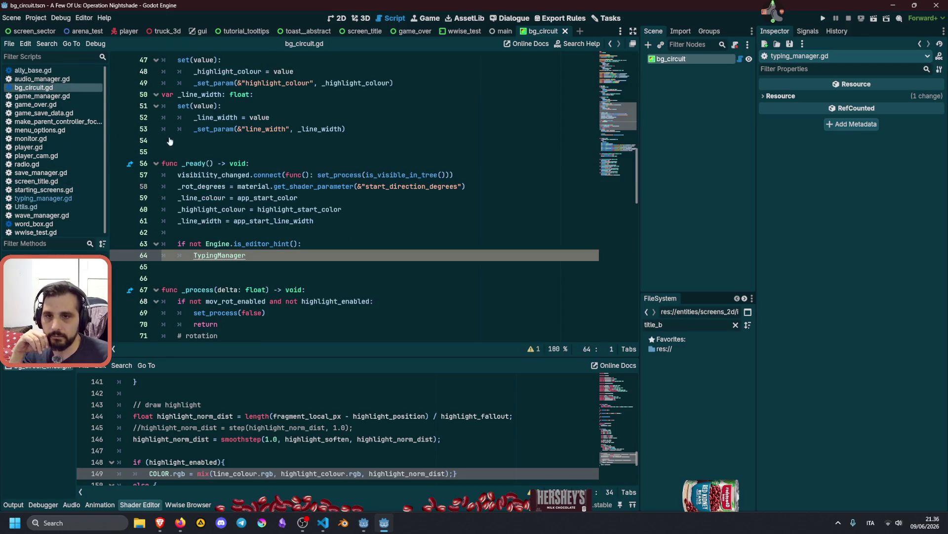
Complete the line to TypingManager.letter_pressed.connect(_pulse) and launch the game with F5
click(263, 256)
text(.letter_pressed)
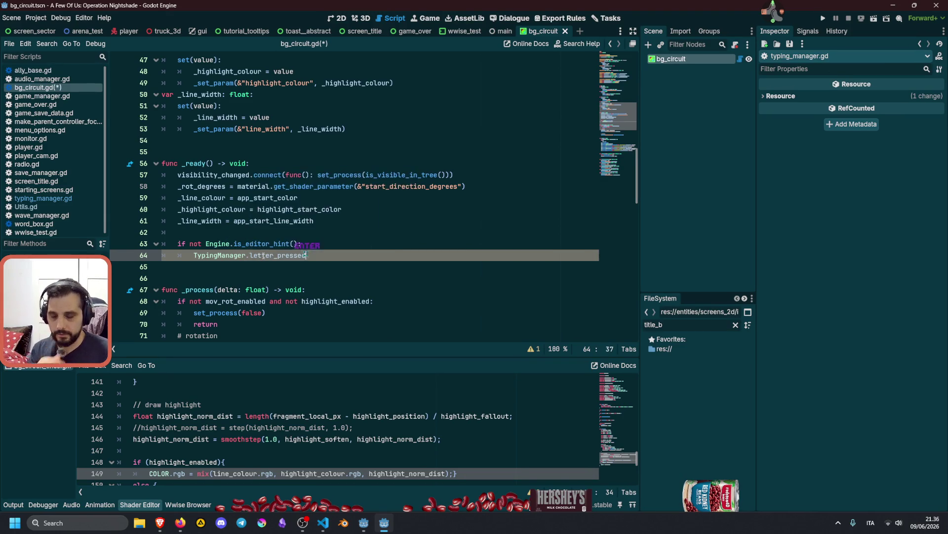
key(Return)
text(.con)
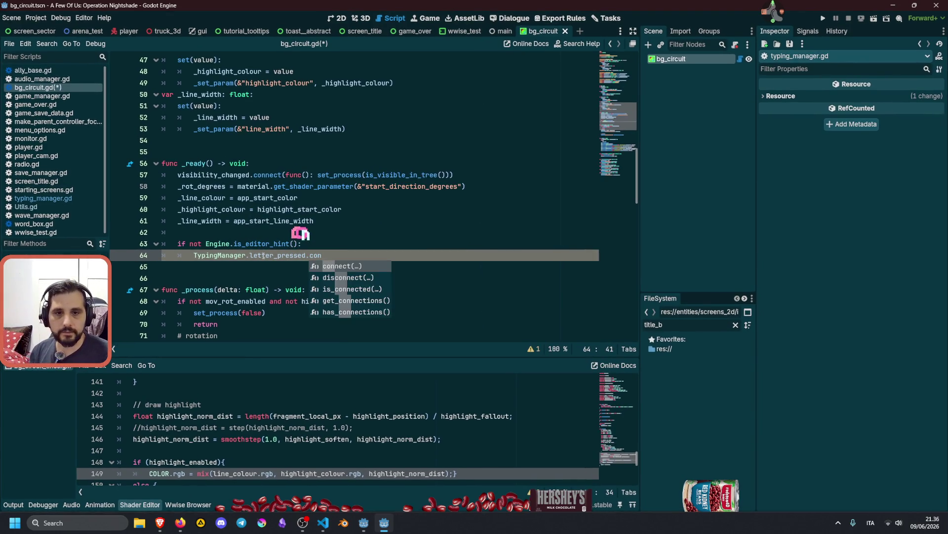
key(Return)
text(_pu)
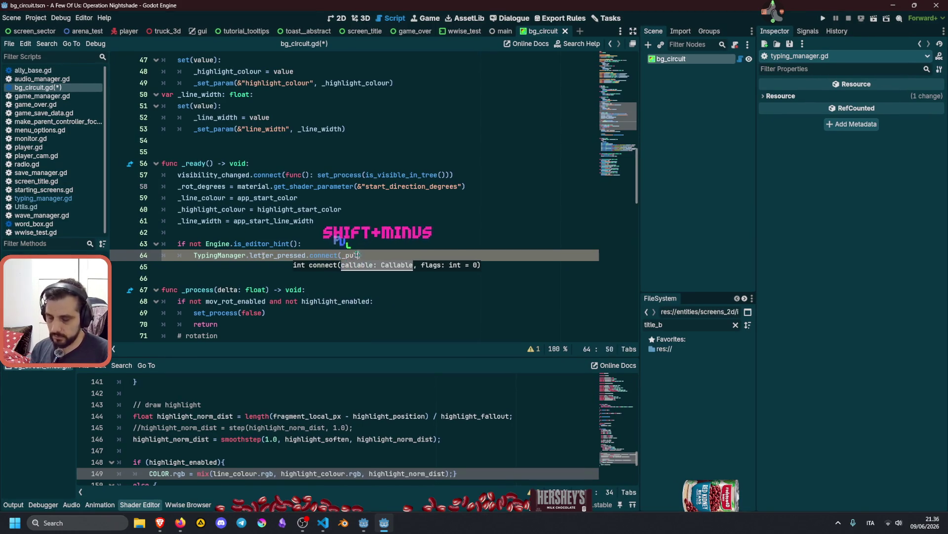
text(lse)
click(393, 214)
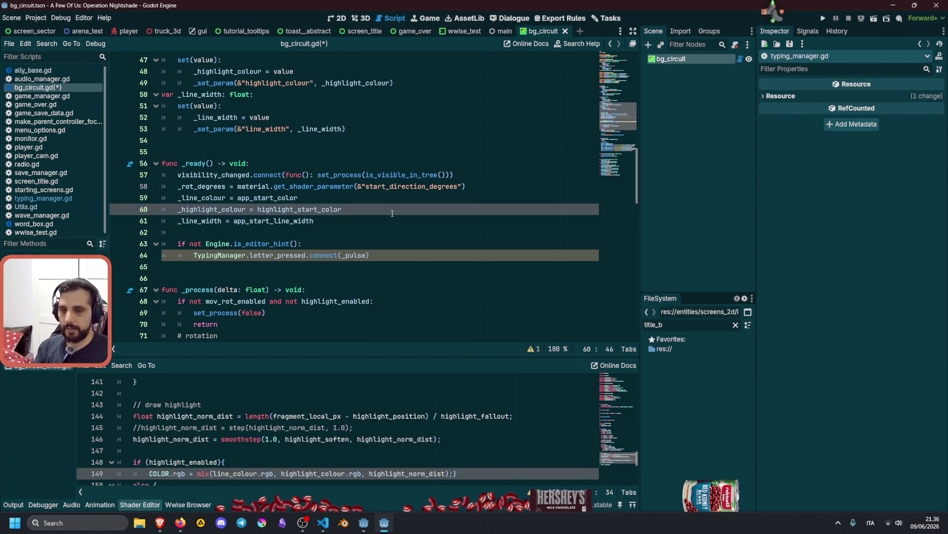
key(F5)
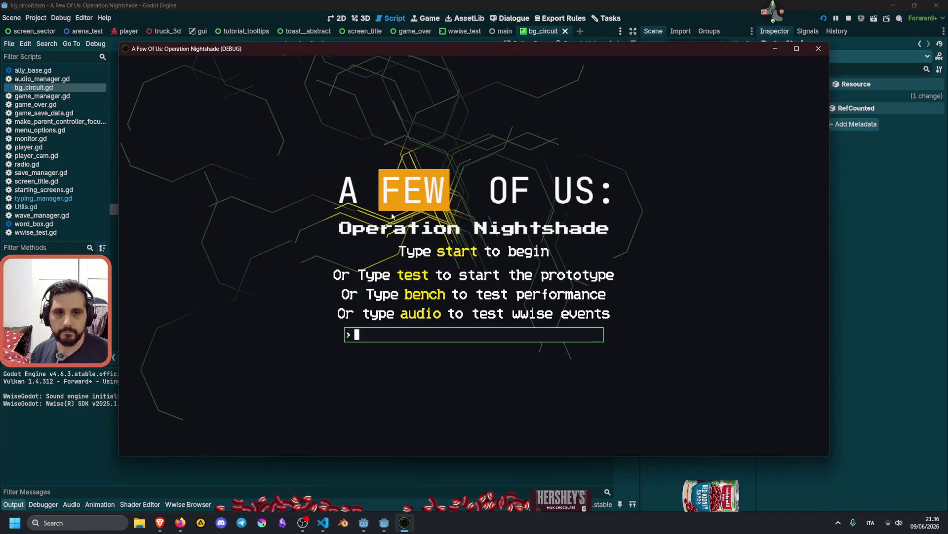
Submit test entries such as 'hello' and 'test' at the game prompt to watch the circuit pulse, then stop the game
text(erweqewq)
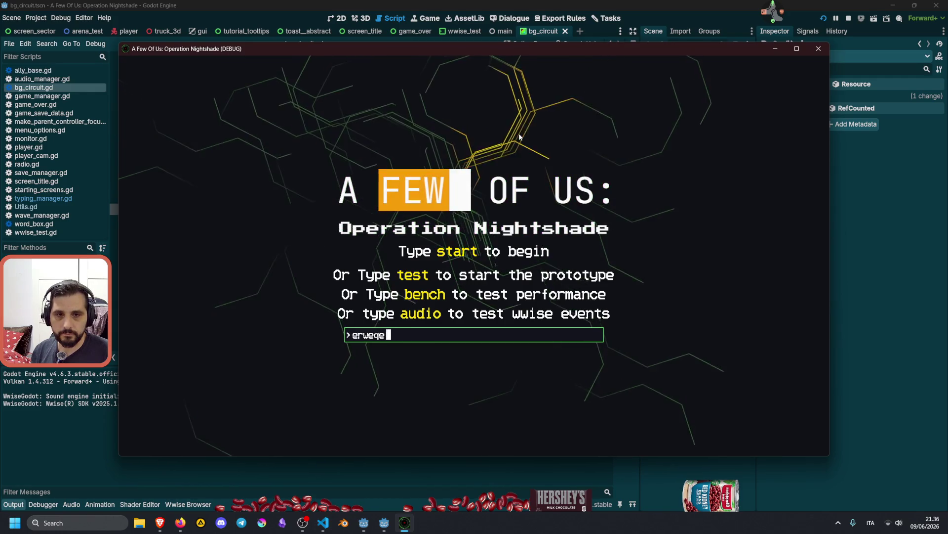
key(Return)
text(dsa)
key(Return)
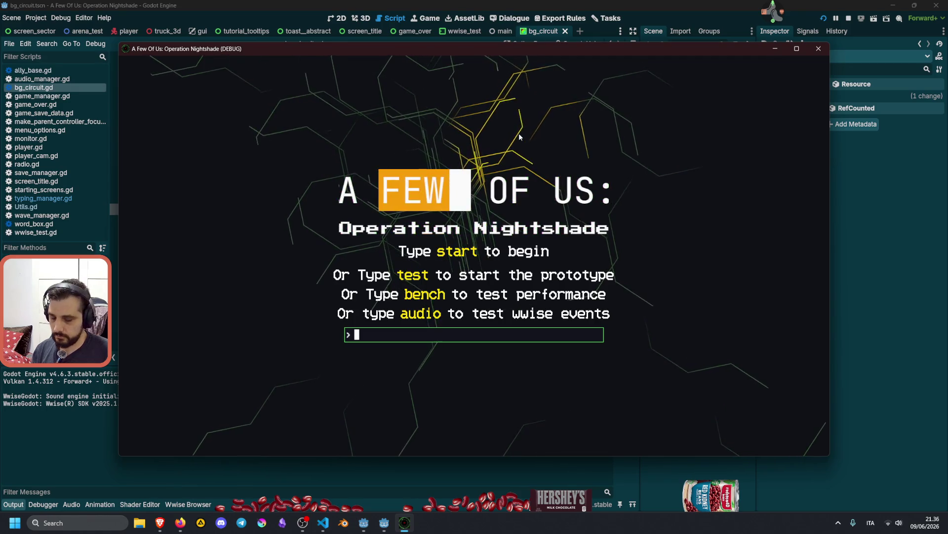
text(ciaodsadsa)
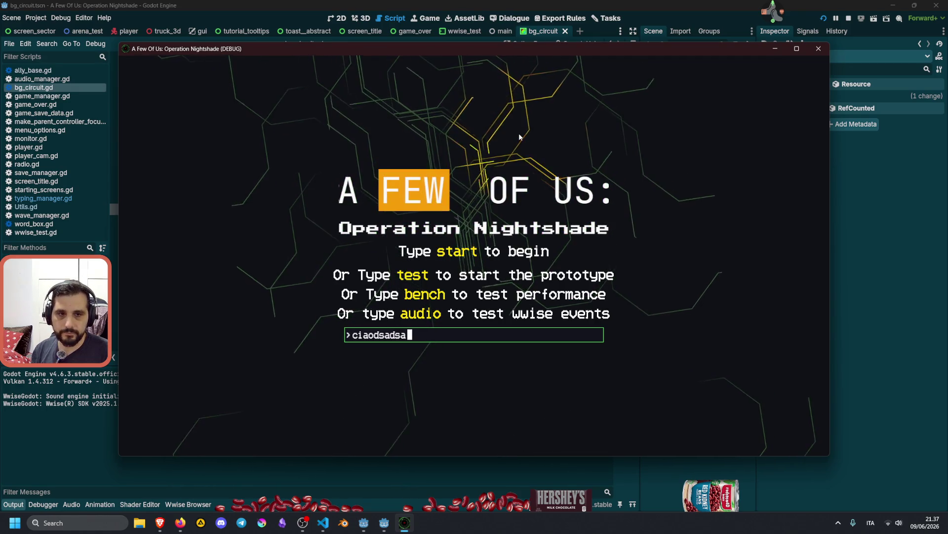
key(Return)
text(test)
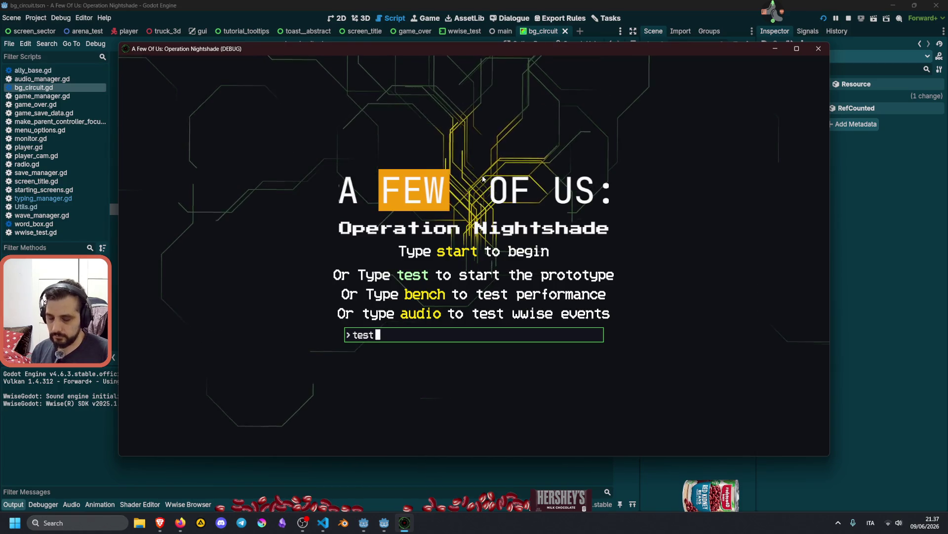
text(ciao)
key(Return)
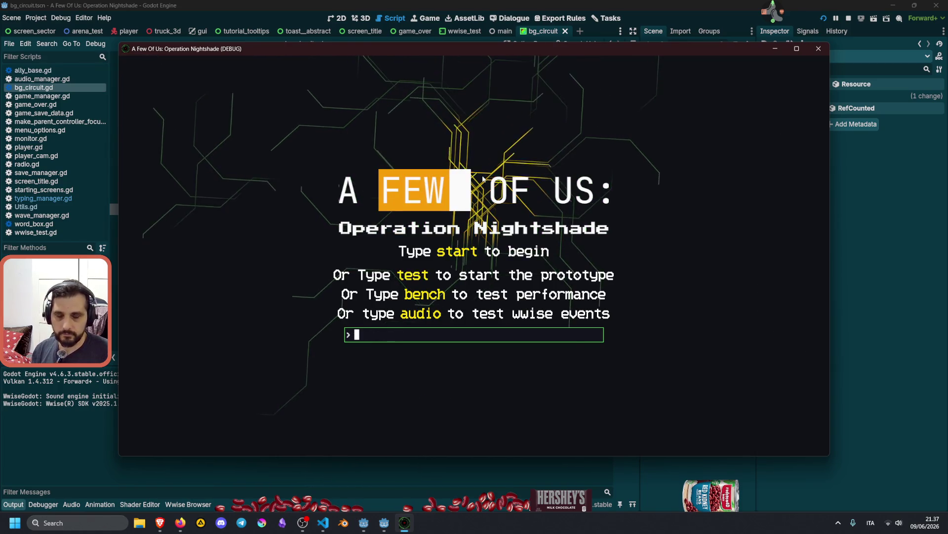
text(hello)
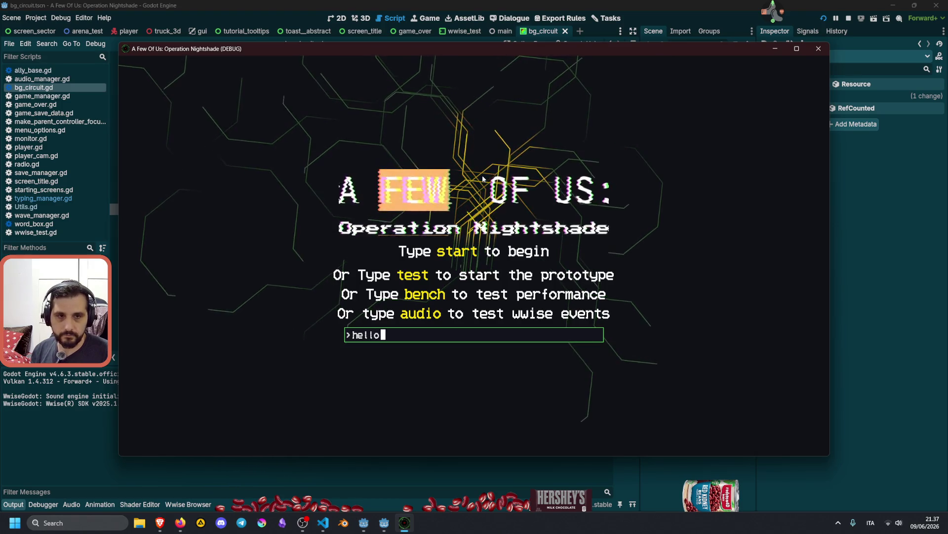
key(Return)
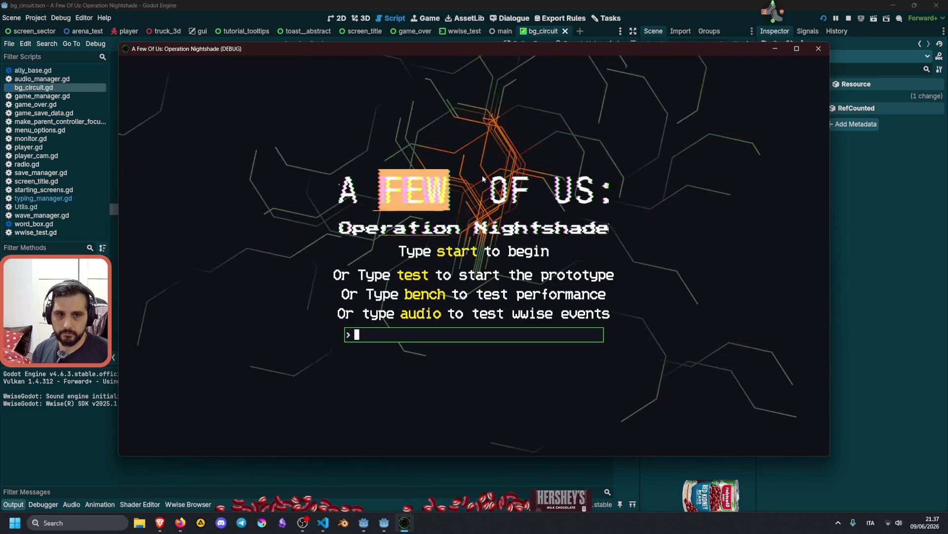
text(dsdag)
text(gasdasd)
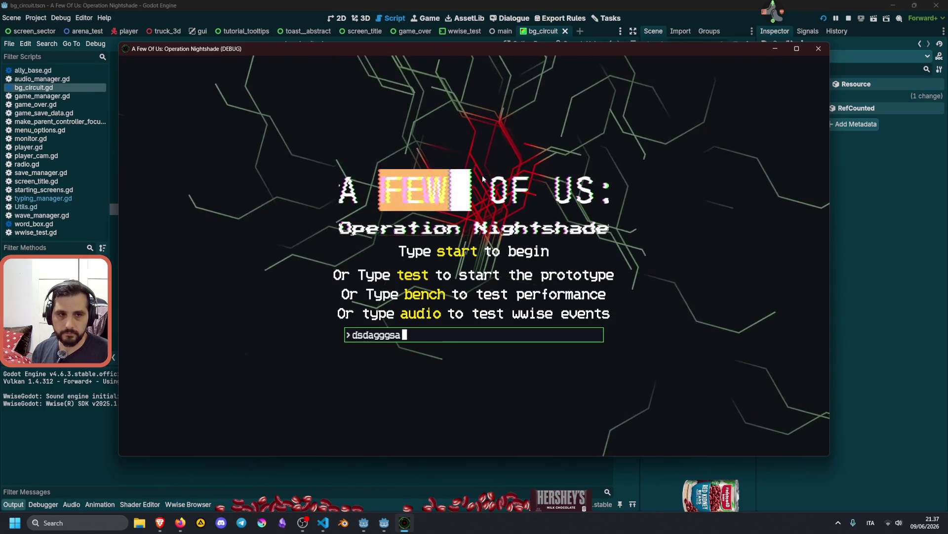
key(Return)
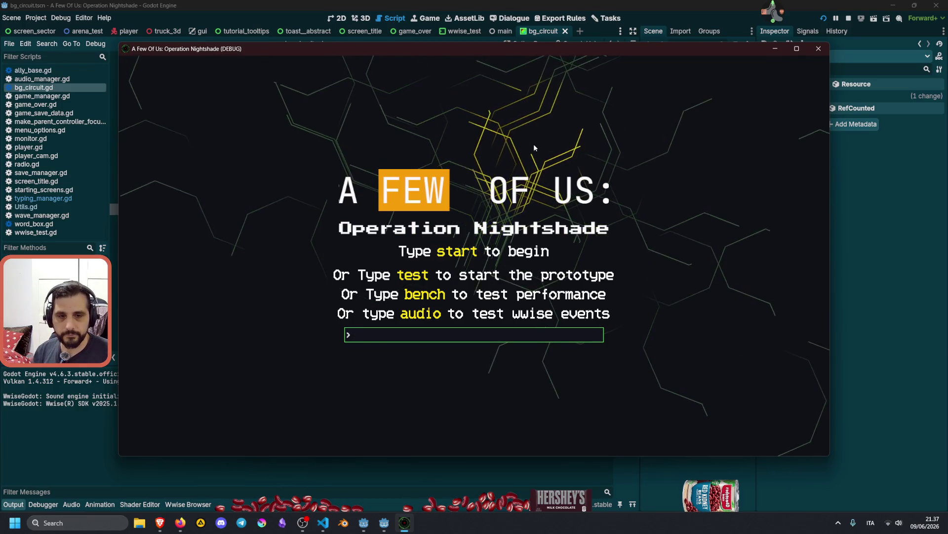
text(test)
key(Return)
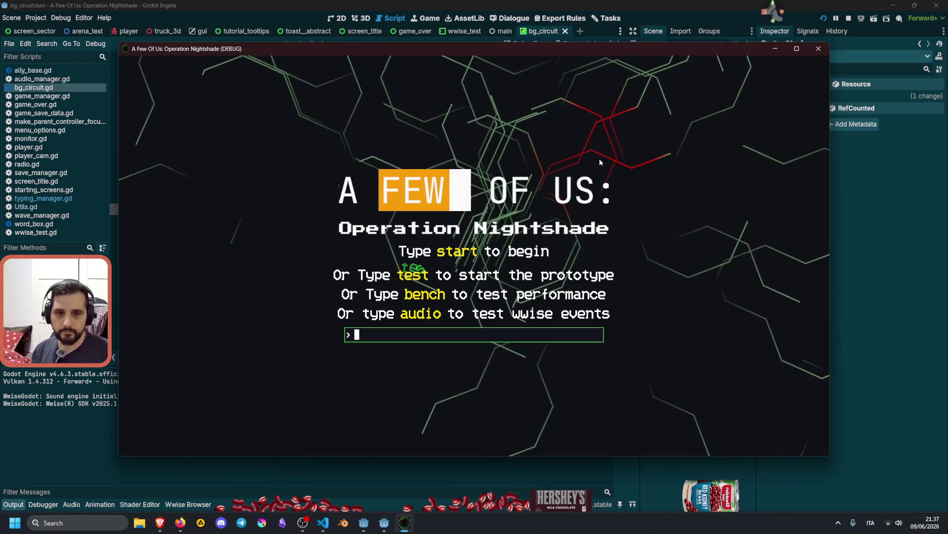
key(F8)
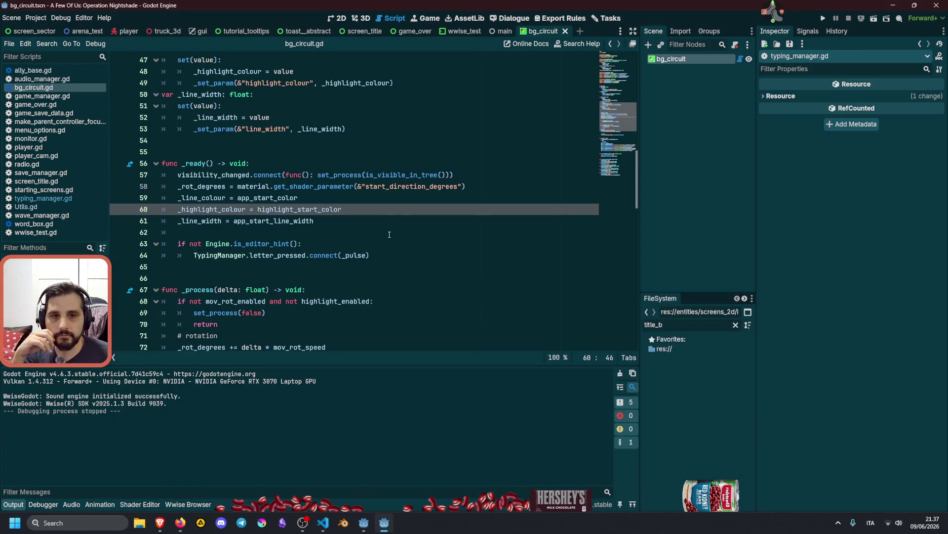
Show the wwise_test scene in 2D and select its WwiseTesting root node
click(374, 169)
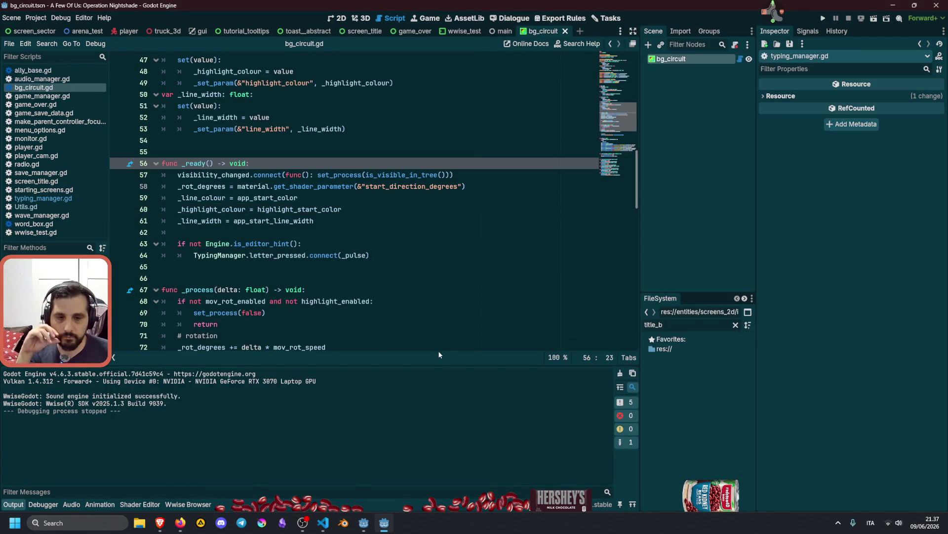
click(452, 33)
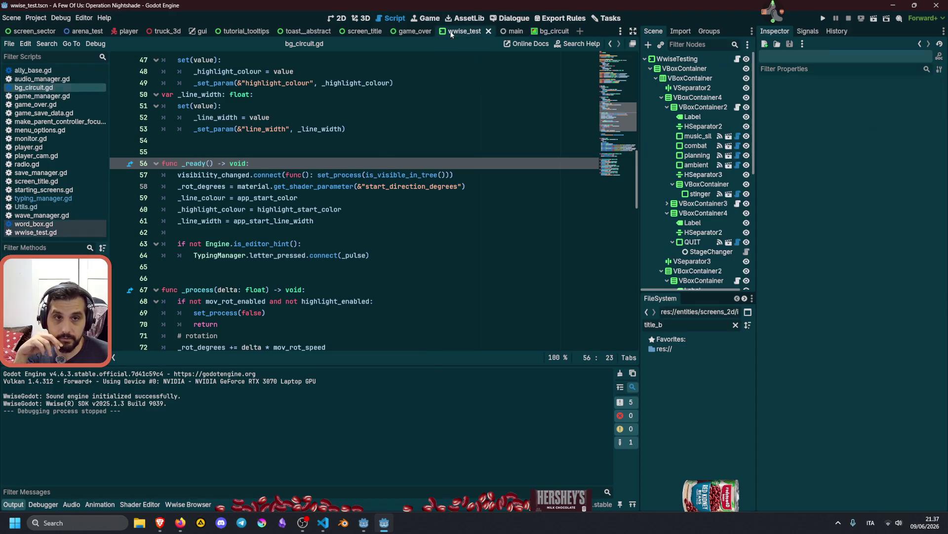
click(341, 19)
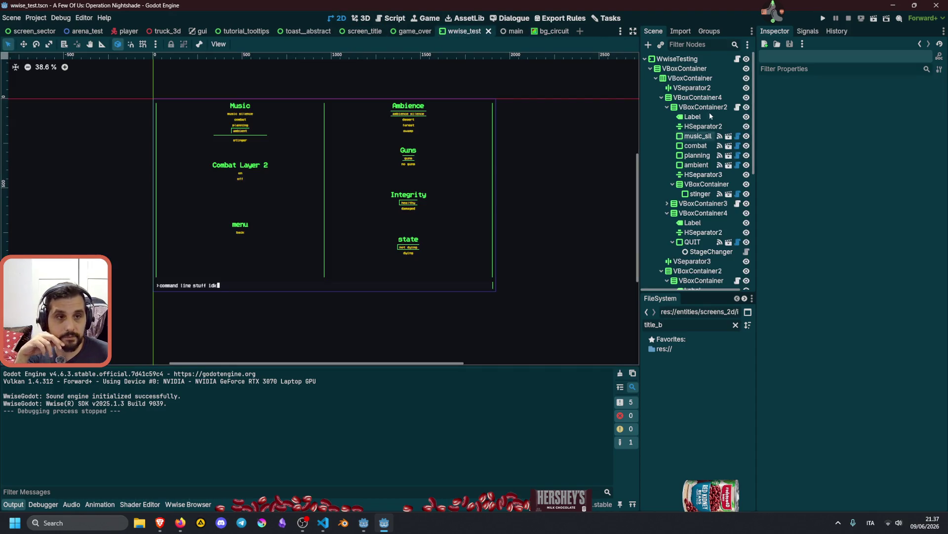
click(650, 68)
click(678, 59)
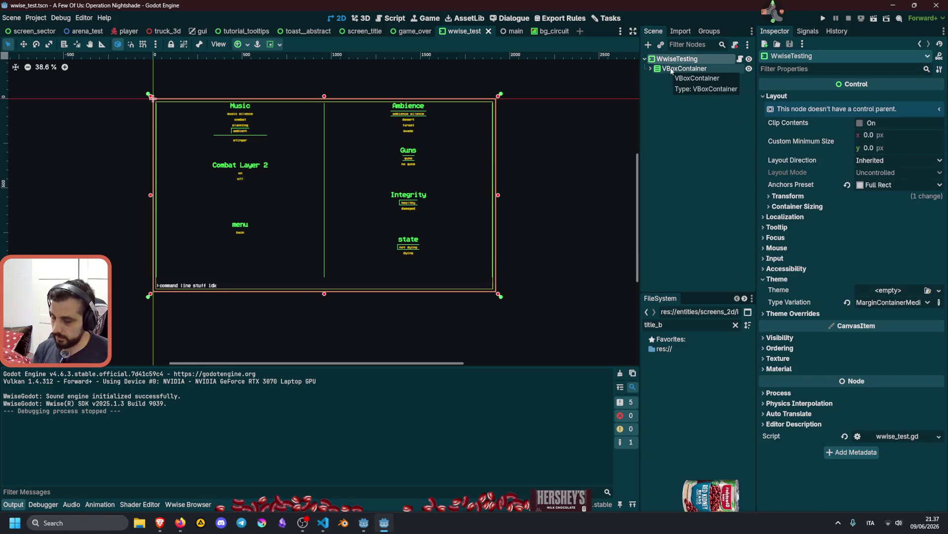
Instance bg_circuit.tscn under WwiseTesting, move it above VBoxContainer, and save the scene
key(ctrl+shift+a)
text(bg_c)
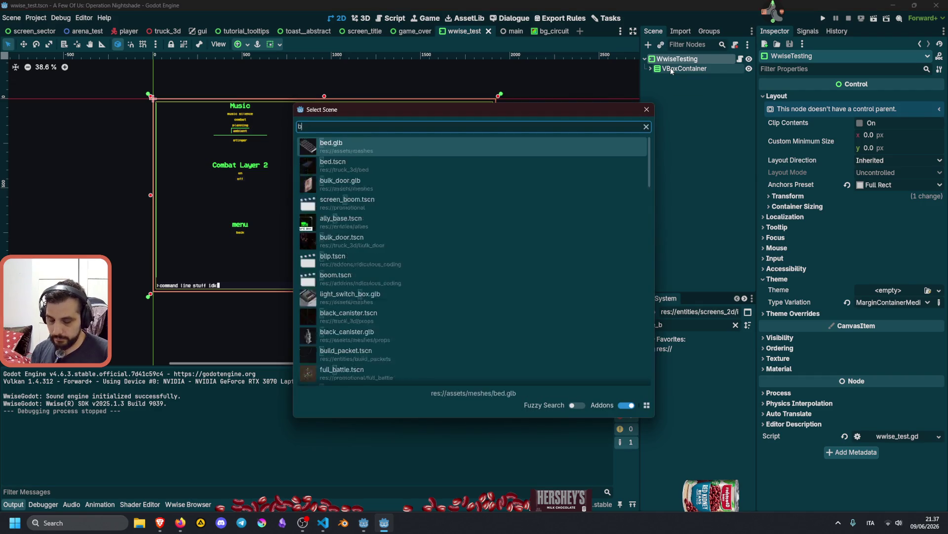
key(Return)
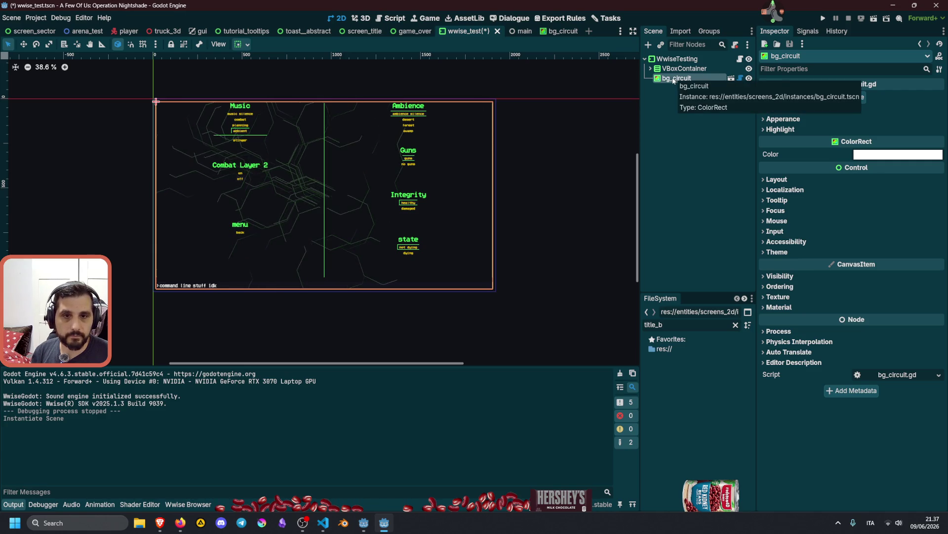
drag(674, 80, 675, 64)
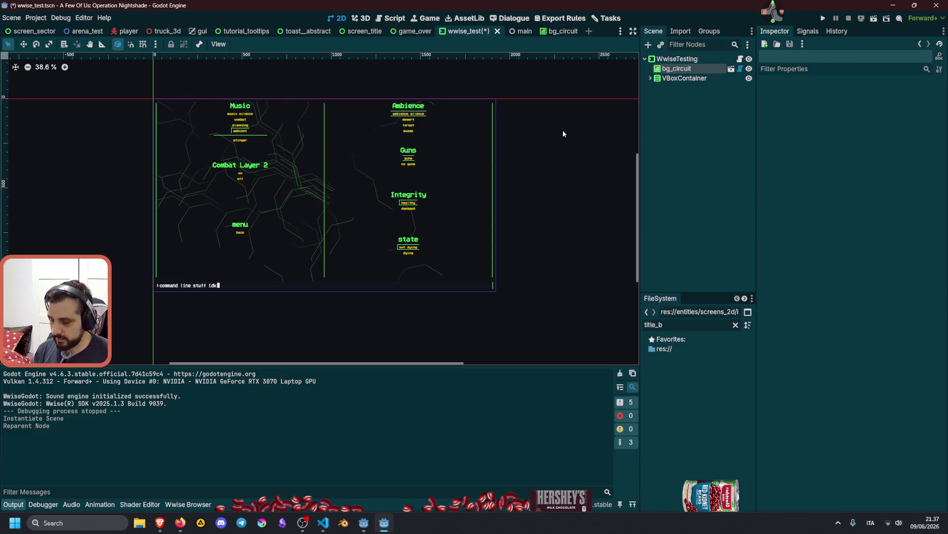
key(ctrl+s)
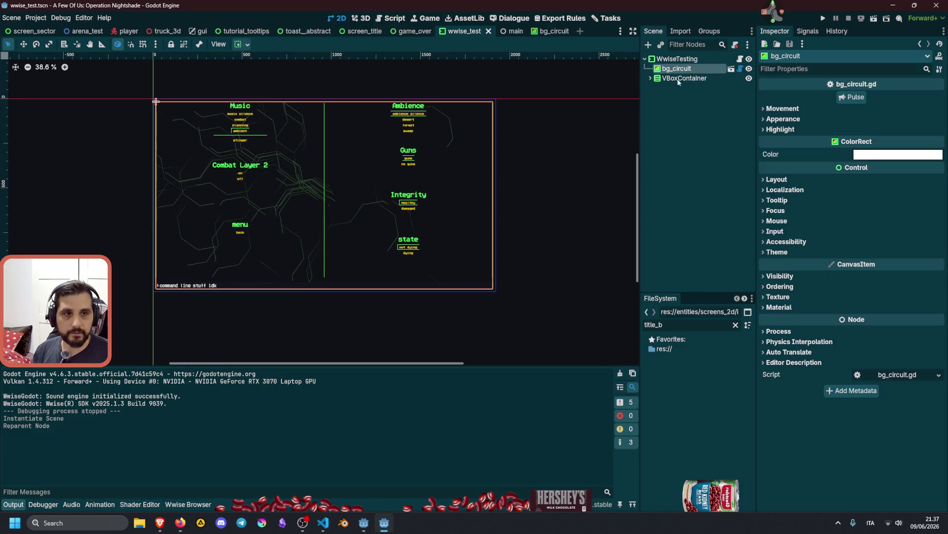
click(521, 73)
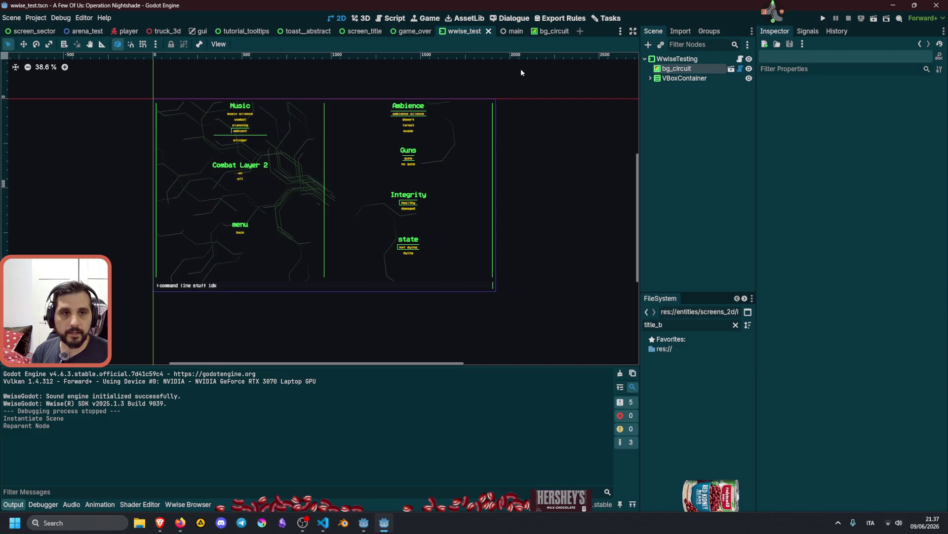
middle_click(468, 32)
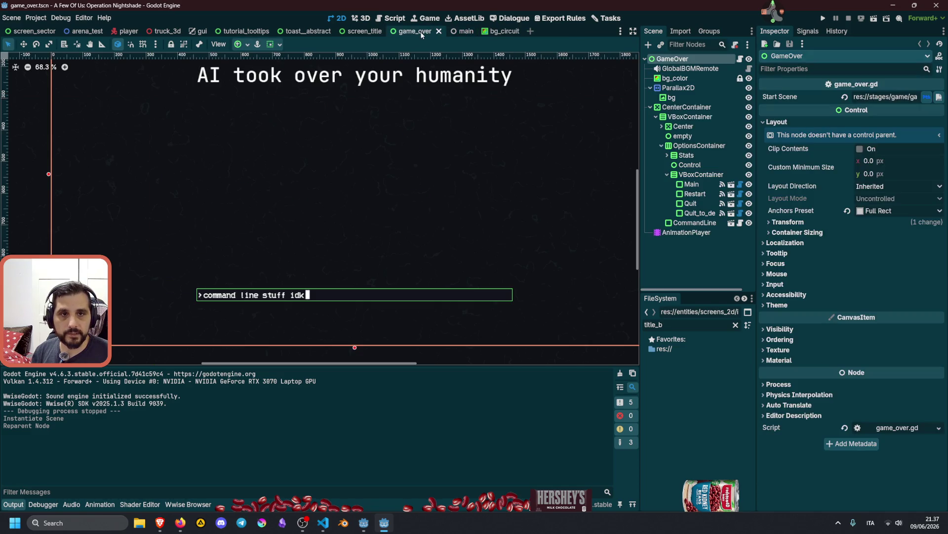
Delete the Parallax2D and bg_color nodes from the game_over scene
click(678, 79)
click(697, 88)
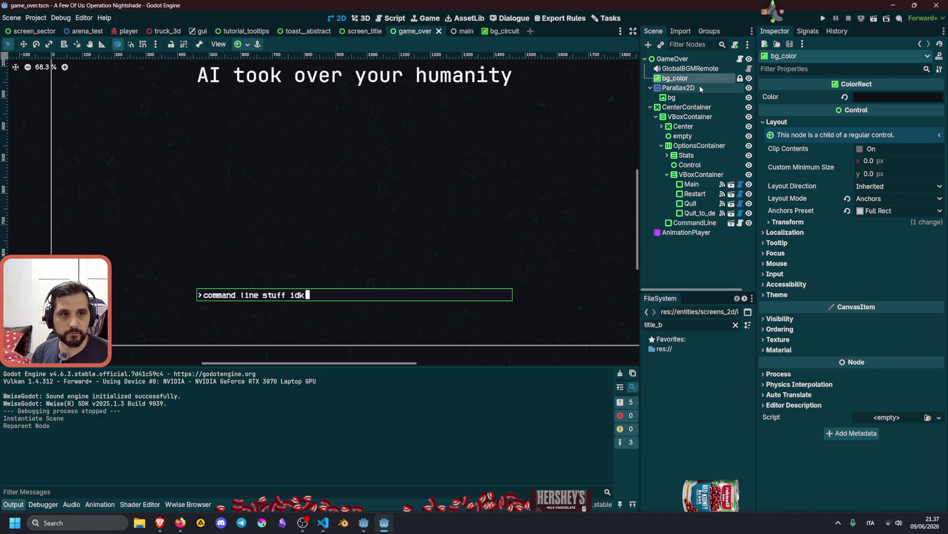
key(Delete)
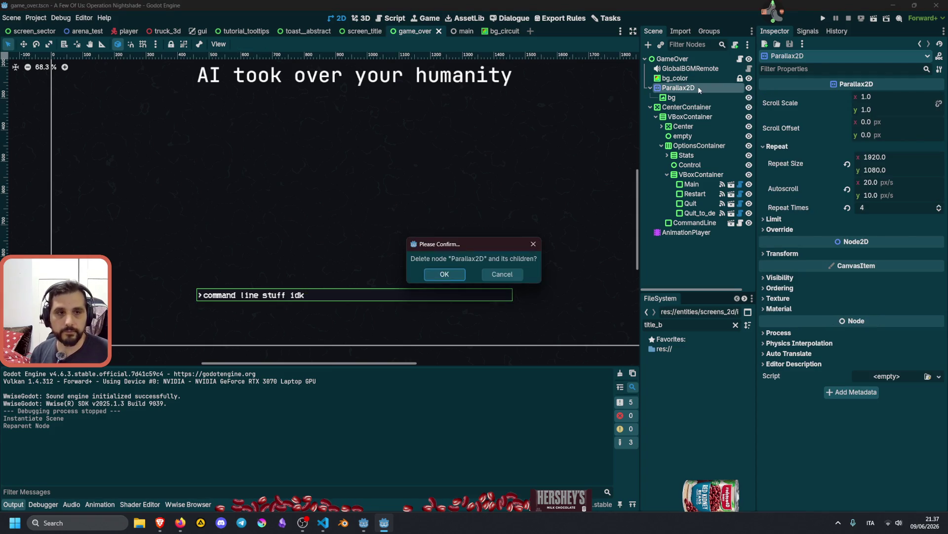
key(Return)
click(688, 79)
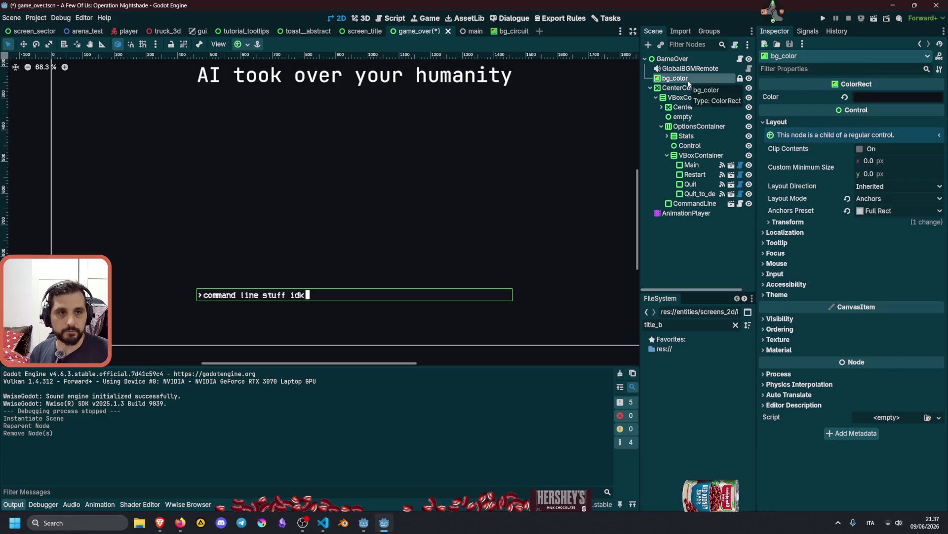
key(Delete)
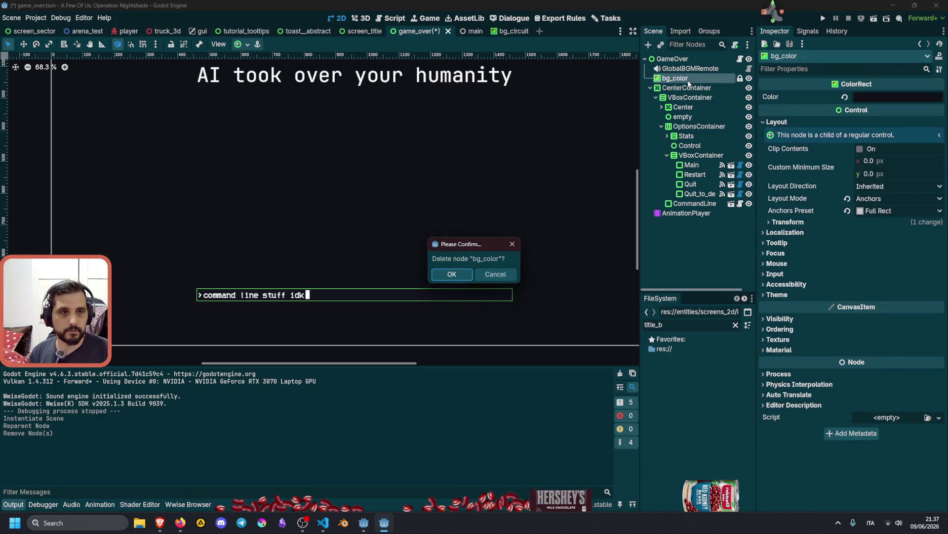
key(Return)
Paste bg_circuit under GameOver and place it directly below GlobalBGMRemote
click(688, 59)
key(ctrl+v)
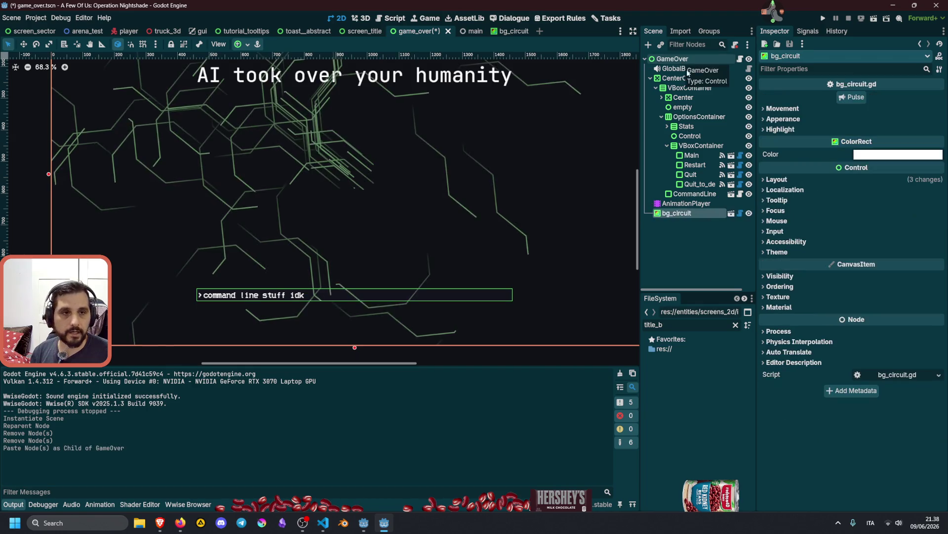
drag(677, 213, 686, 74)
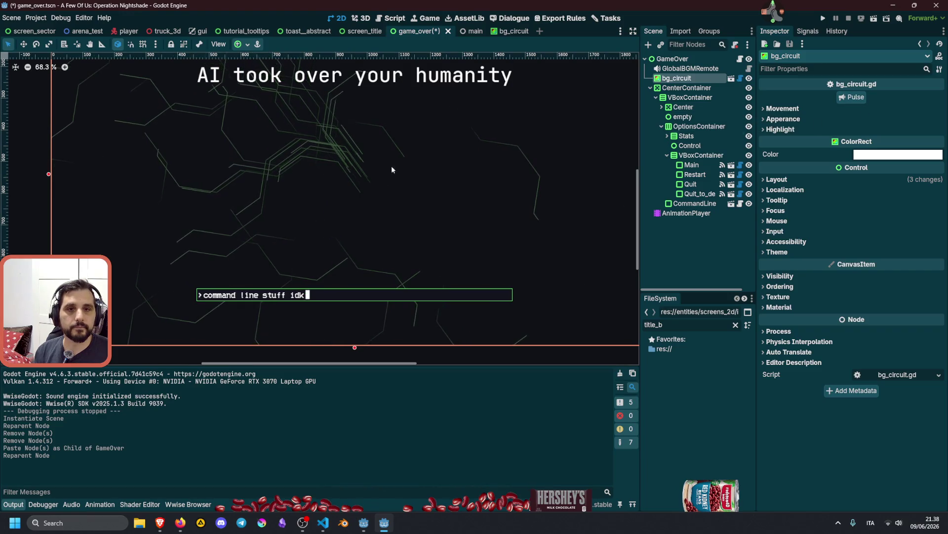
scroll(386, 188, up, 1)
scroll(380, 201, down, 2)
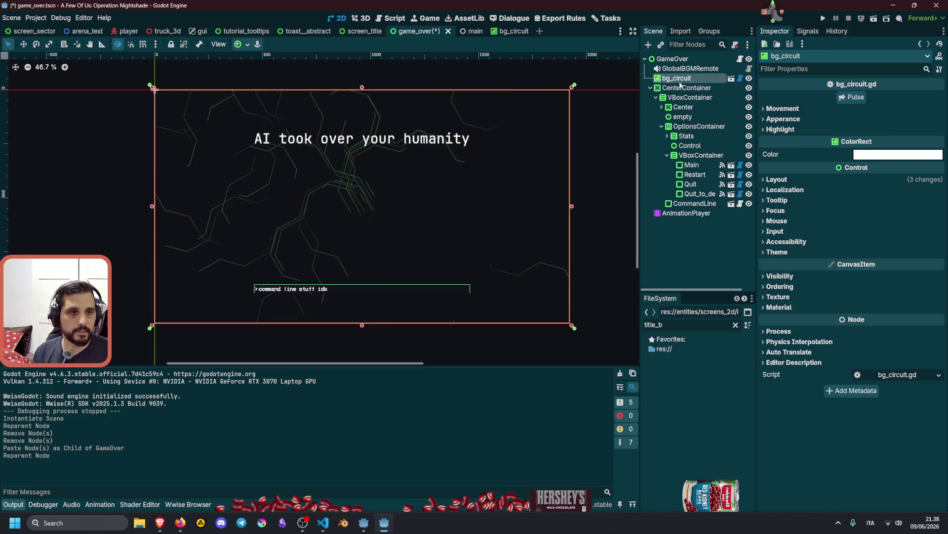
Set the bg_circuit node's Start Color to a dark red from the colour swatches
click(681, 87)
click(677, 78)
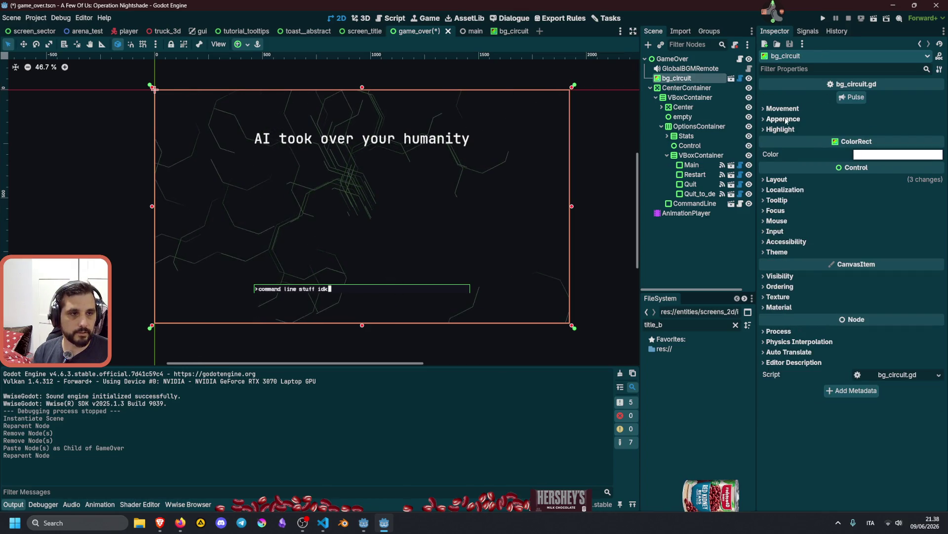
click(783, 119)
click(874, 130)
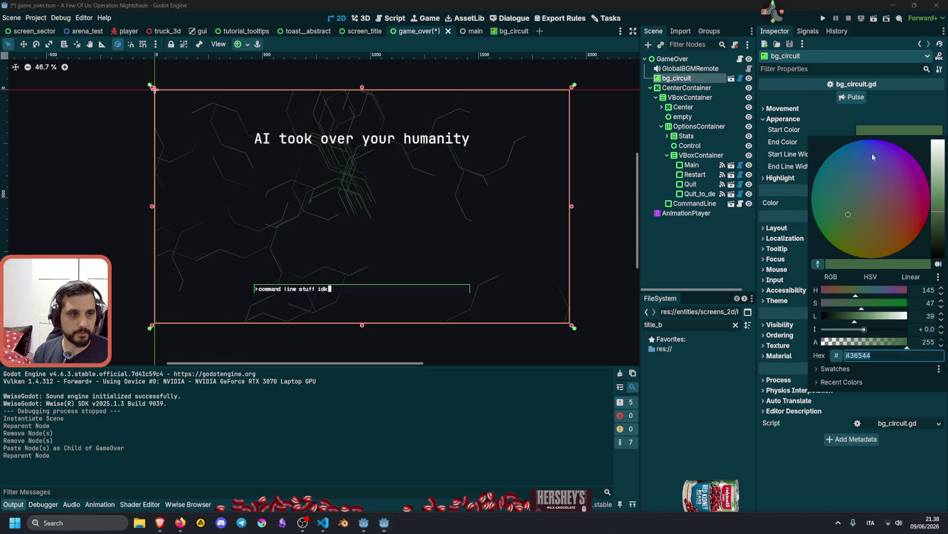
click(835, 370)
click(879, 398)
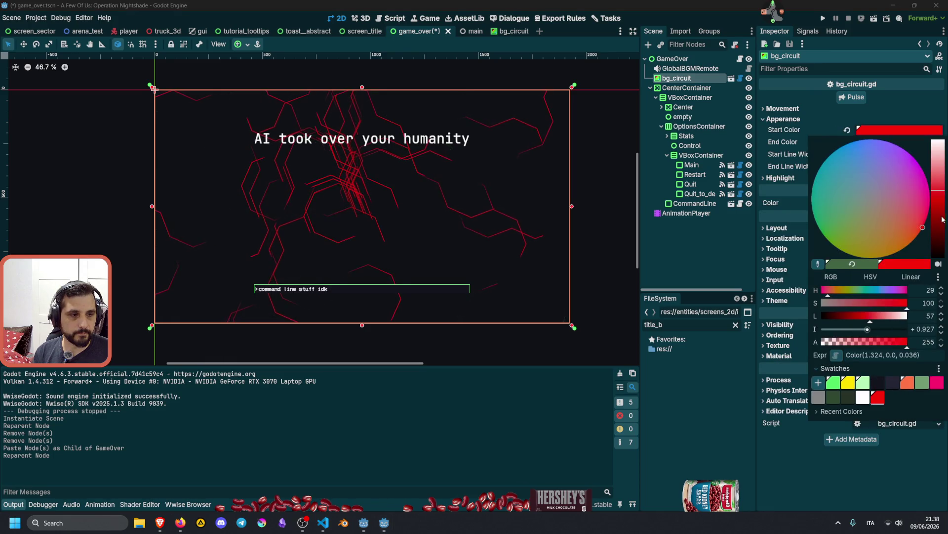
click(941, 232)
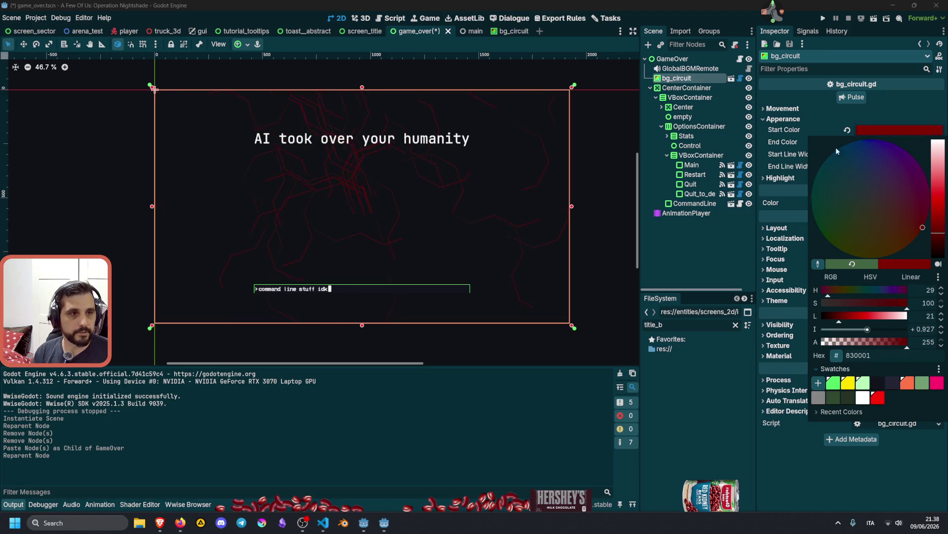
click(799, 128)
Set the circuit's End Color to a red preset swatch
click(899, 142)
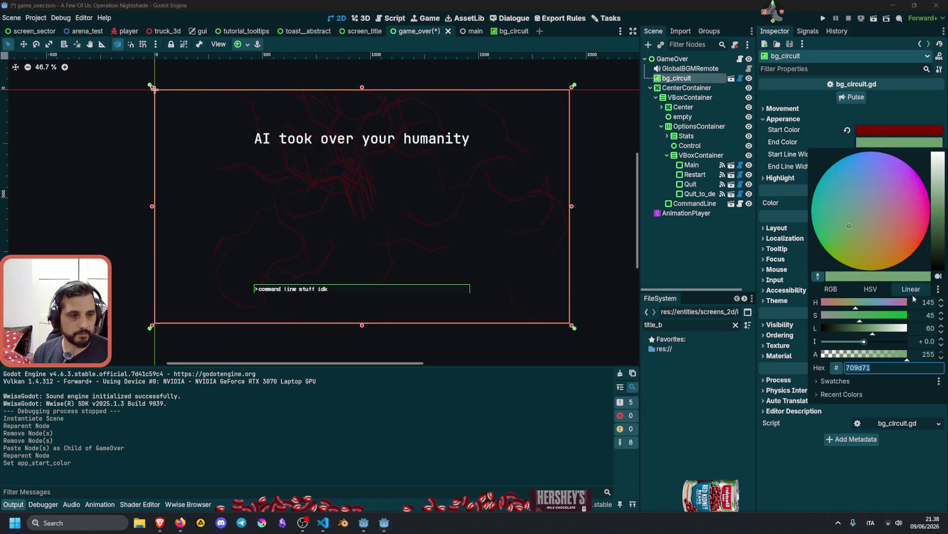
click(851, 381)
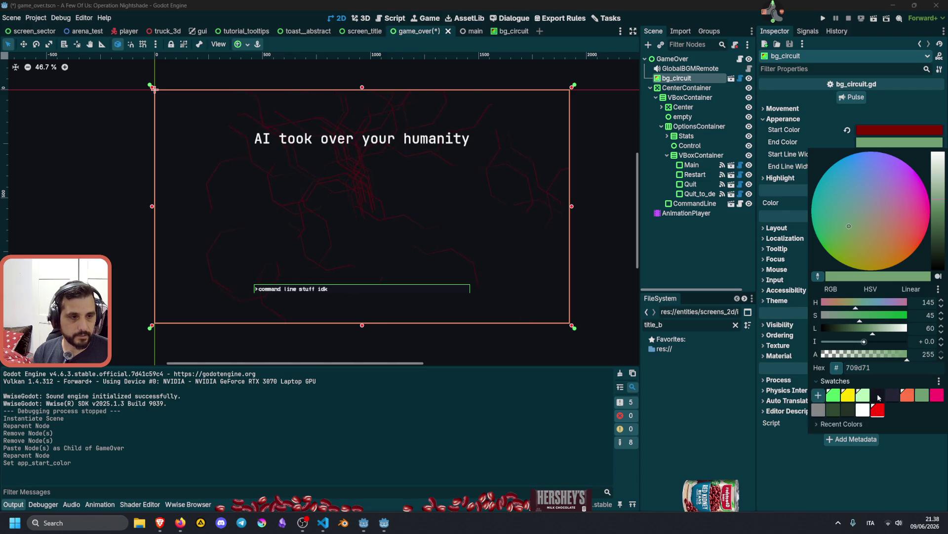
click(878, 410)
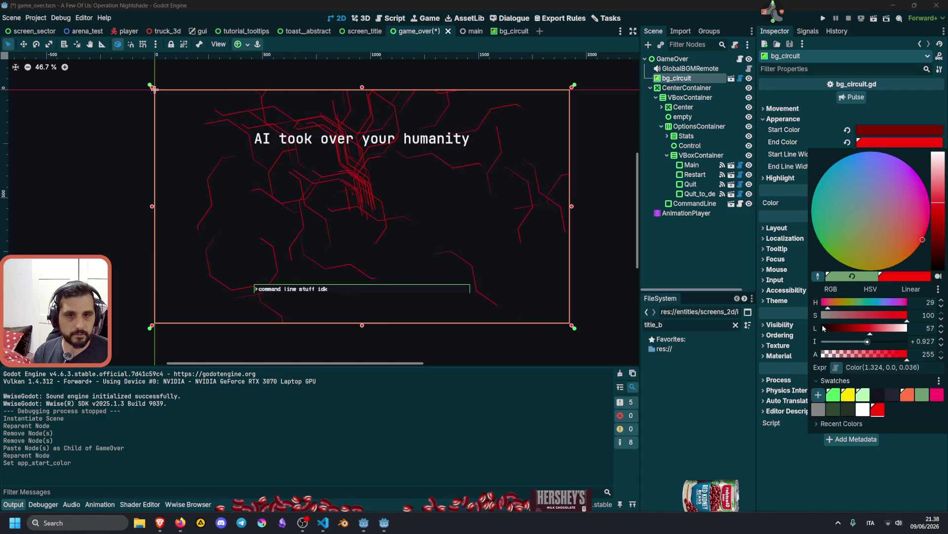
click(808, 142)
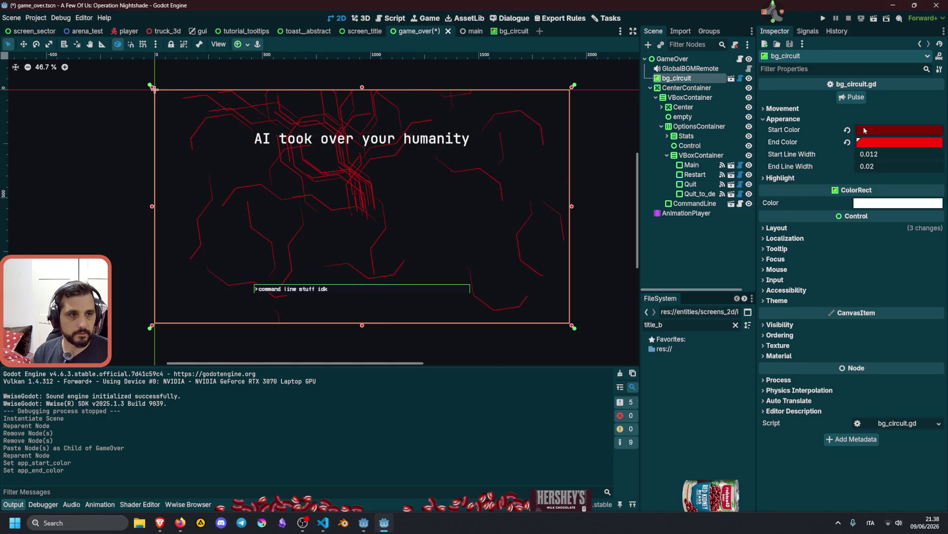
Preview the pulse flash on the circuit lines twice, then save the game-over scene
click(855, 98)
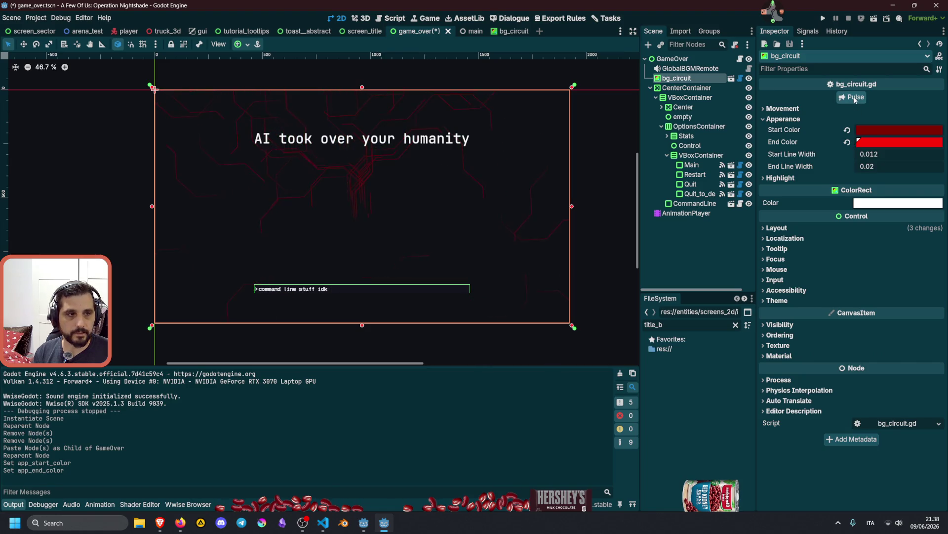
click(855, 98)
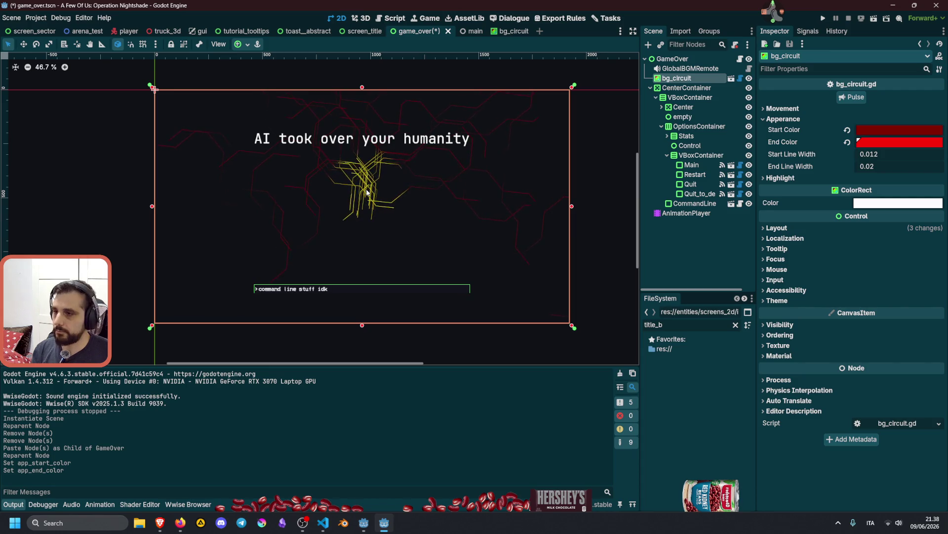
key(ctrl+s)
Test-run the game, open its audio test screen, then stop it
key(F5)
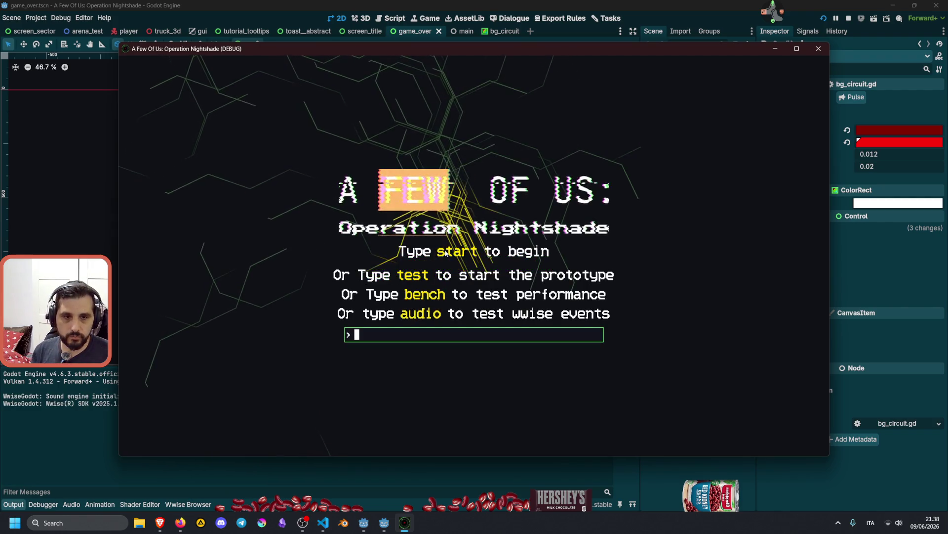
click(423, 318)
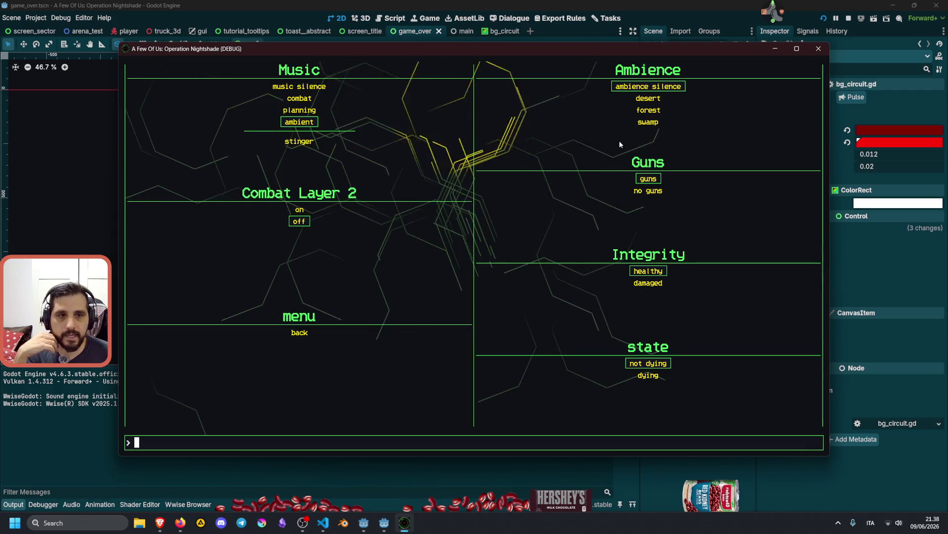
key(F8)
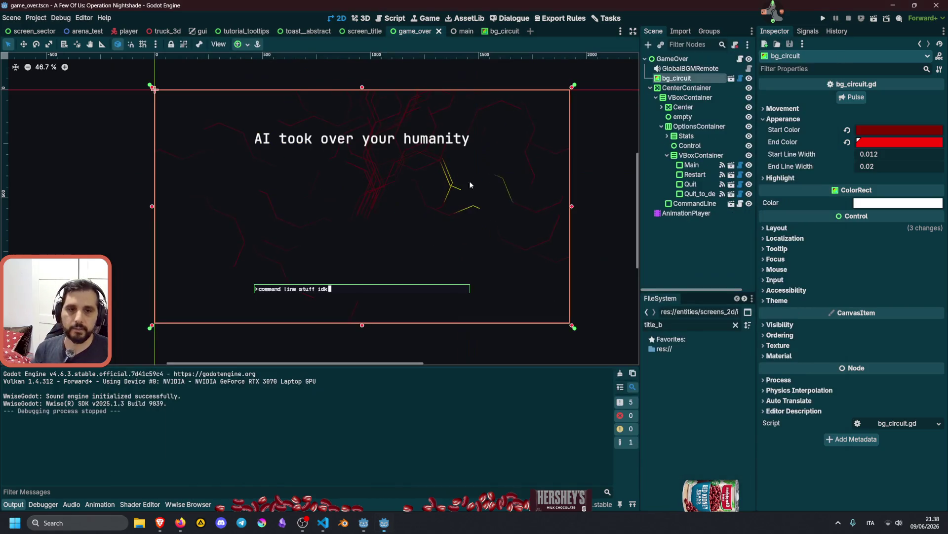
Review the bg_circuit_lines.gdshader changes in Visual Studio Code's Source Control
key(ctrl+s)
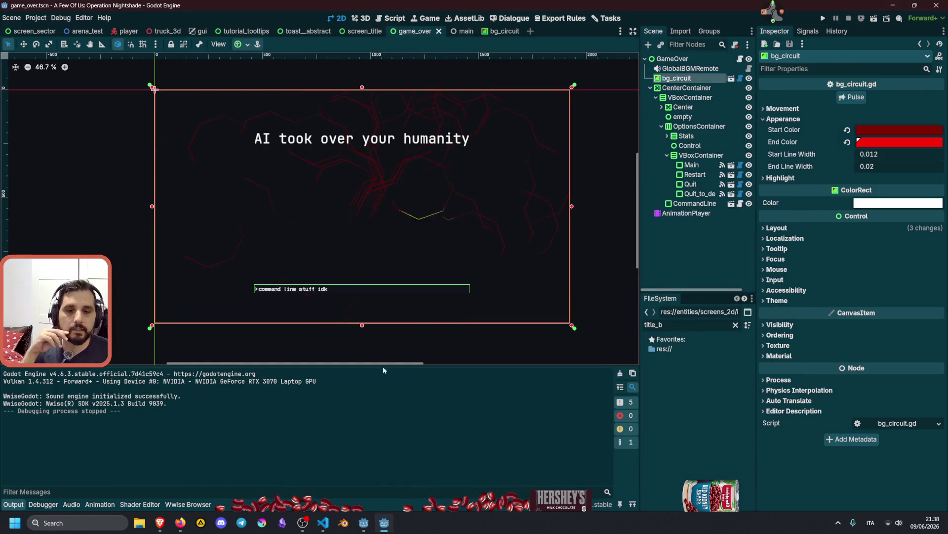
click(322, 522)
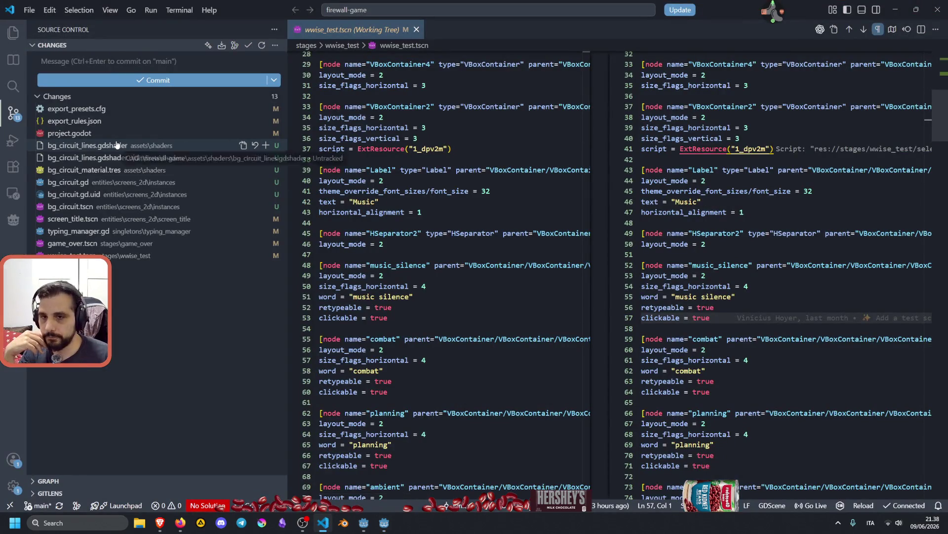
click(115, 146)
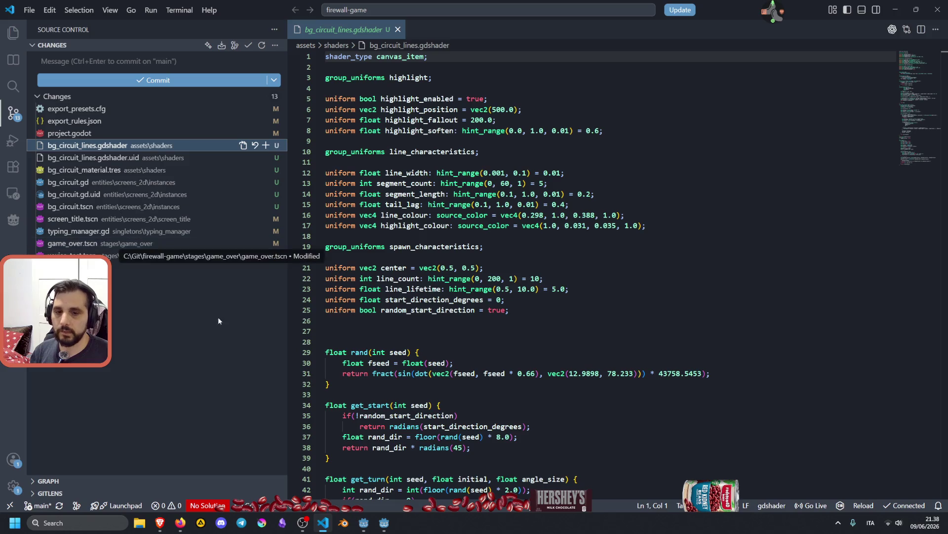
Look over the Circuit - Godot Shaders page in the browser and select its URL
click(159, 523)
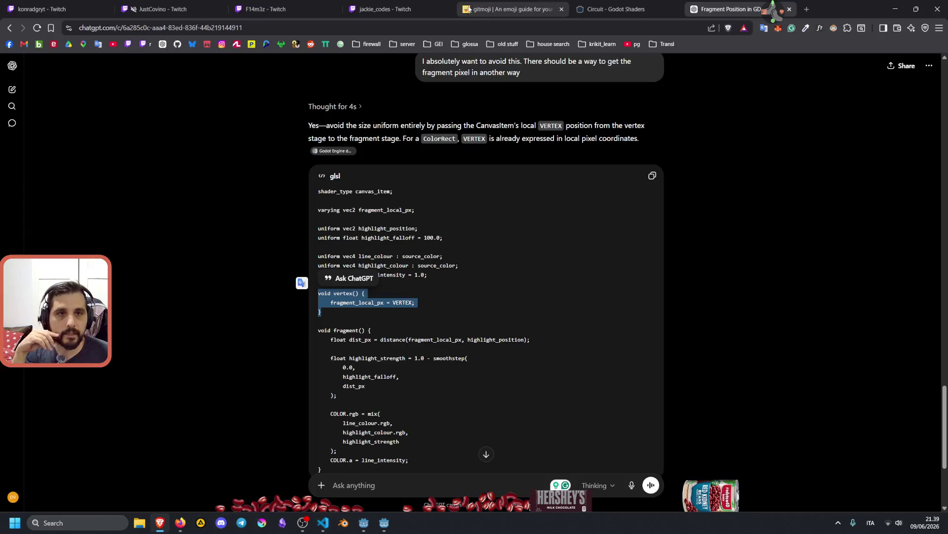
click(581, 5)
scroll(277, 122, up, 5)
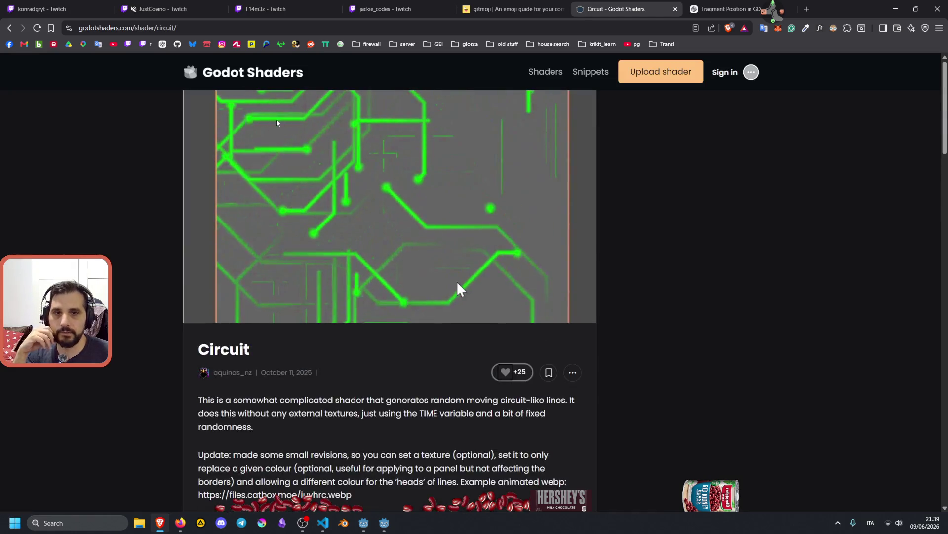
scroll(360, 319, down, 3)
scroll(359, 318, up, 3)
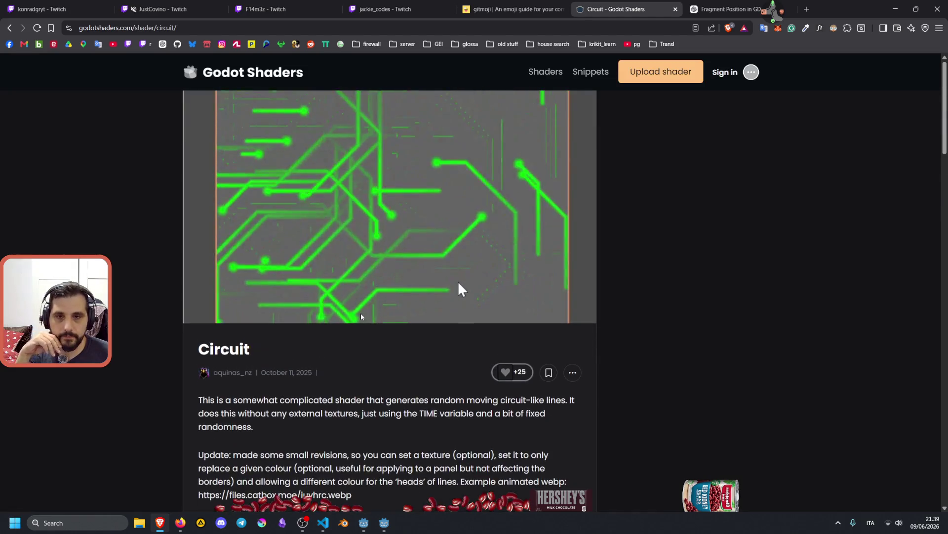
key(ctrl+l)
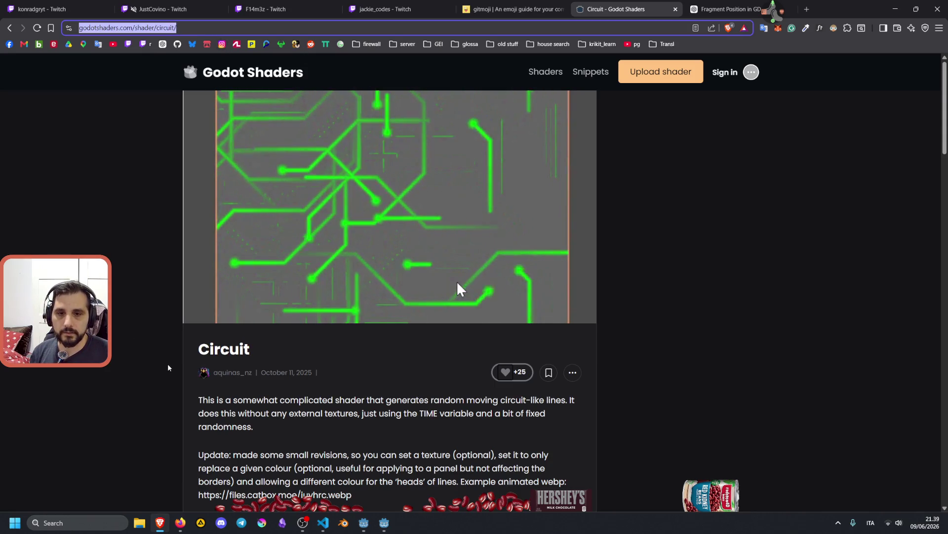
scroll(169, 364, down, 2)
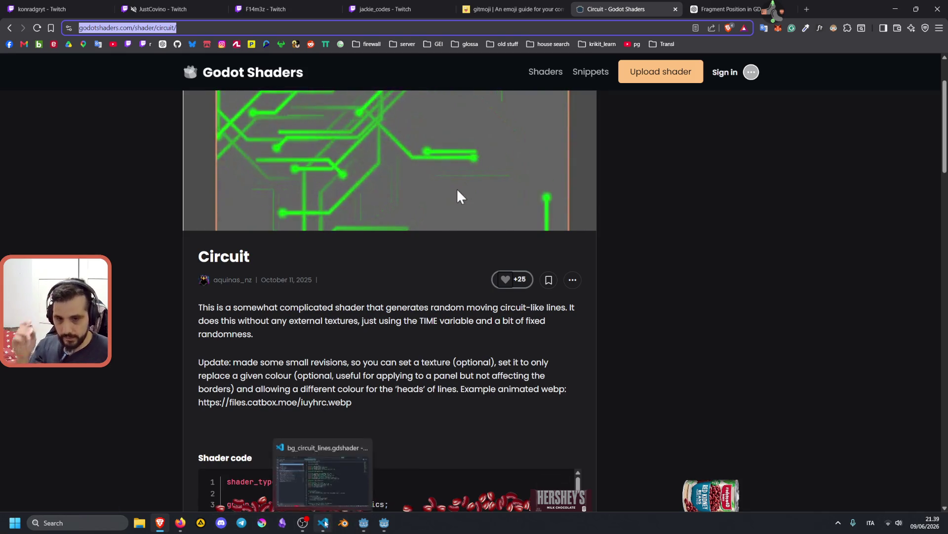
Return to the Godot editor's game_over scene
click(325, 523)
click(329, 525)
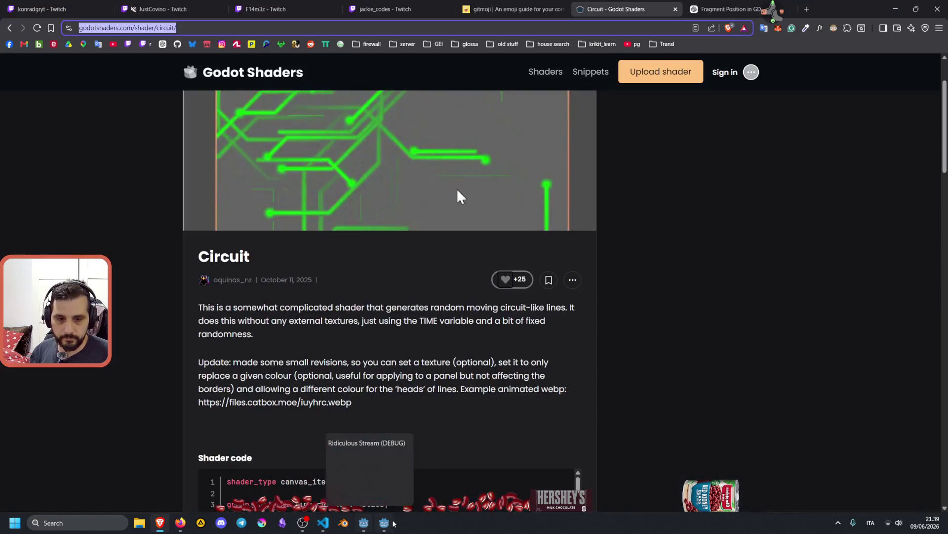
key(alt+Tab)
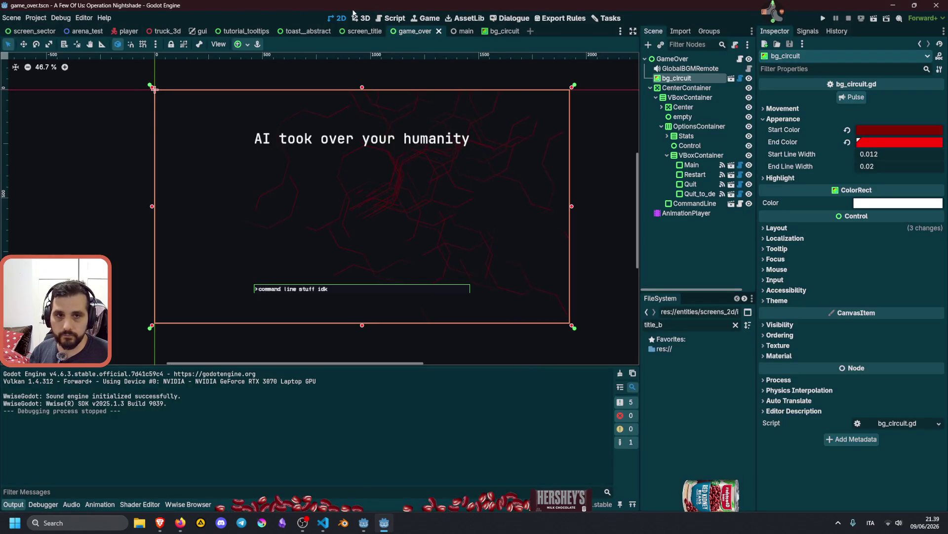
Find and open credits.md from the Godot scripts workspace
click(389, 19)
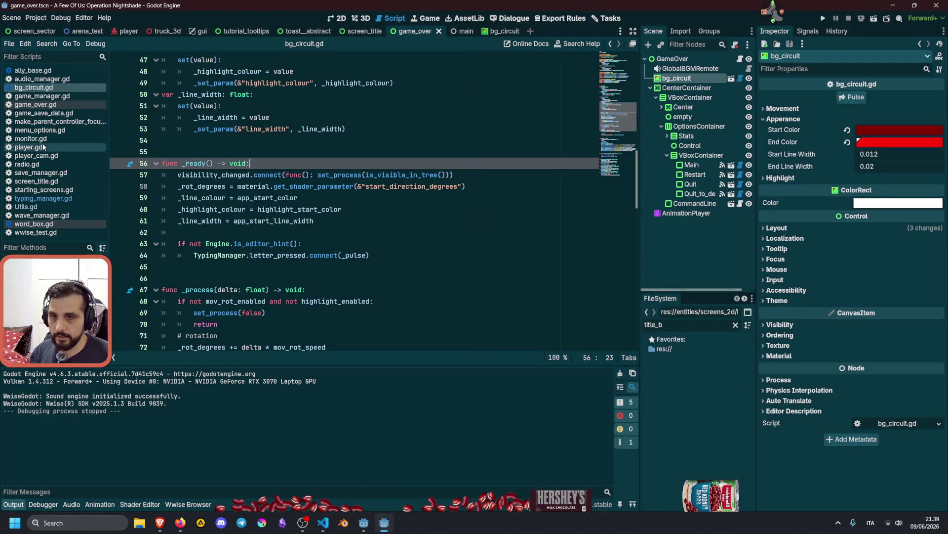
click(222, 136)
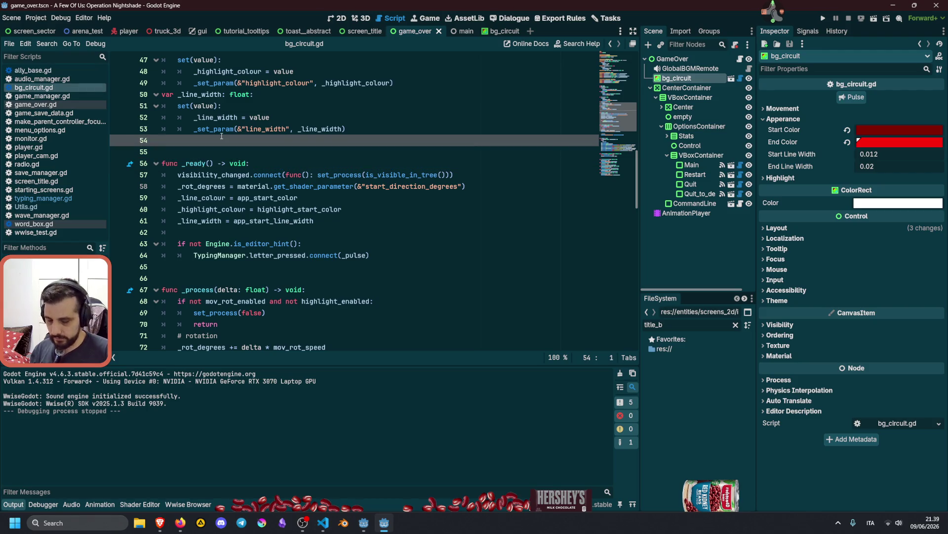
key(shift+alt+o)
text(credits)
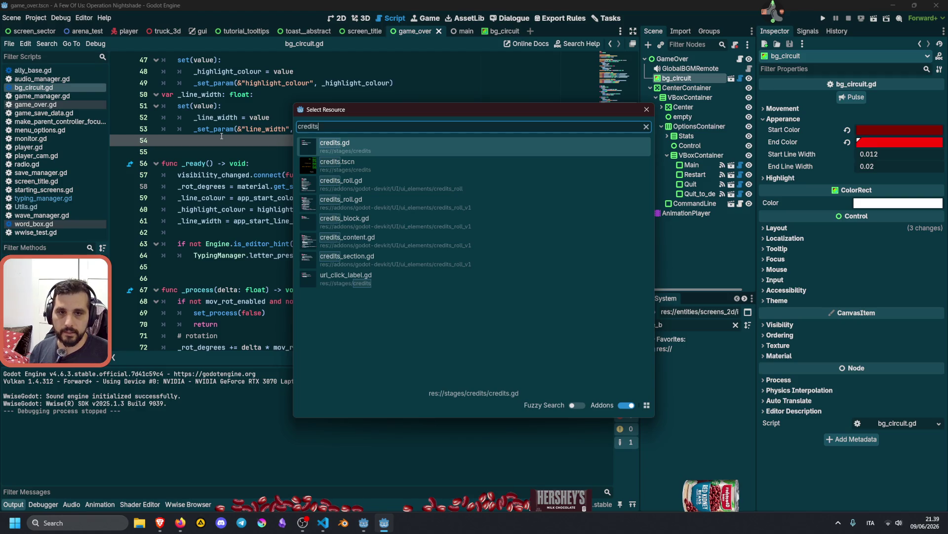
text(.md)
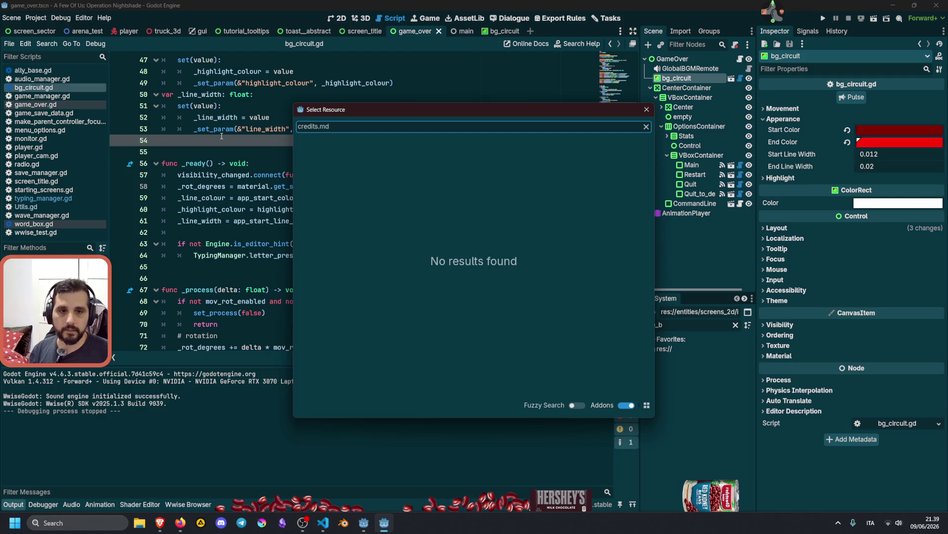
click(644, 109)
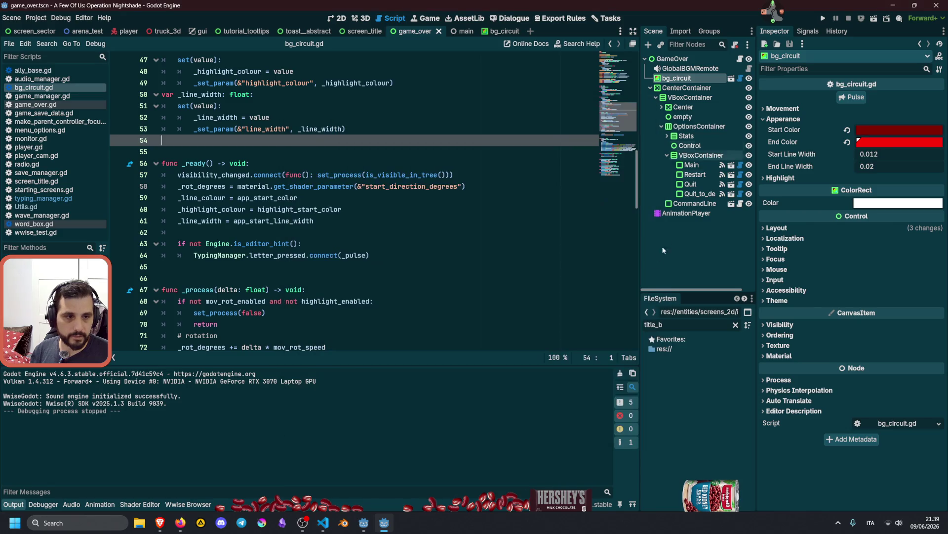
text(.md)
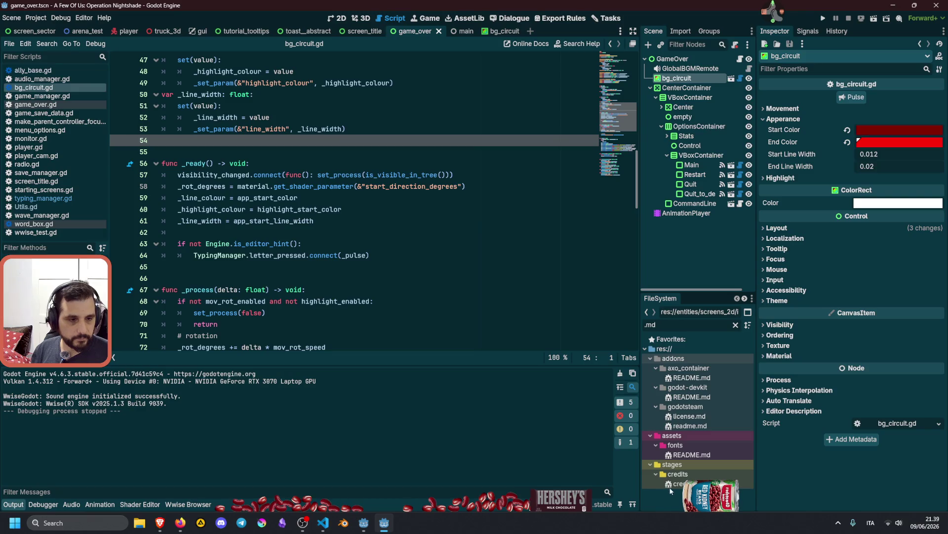
double_click(671, 488)
Add a [Circuit] link to godotshaders.com/shader/circuit/ as a new Shaders bullet in credits.md
click(354, 136)
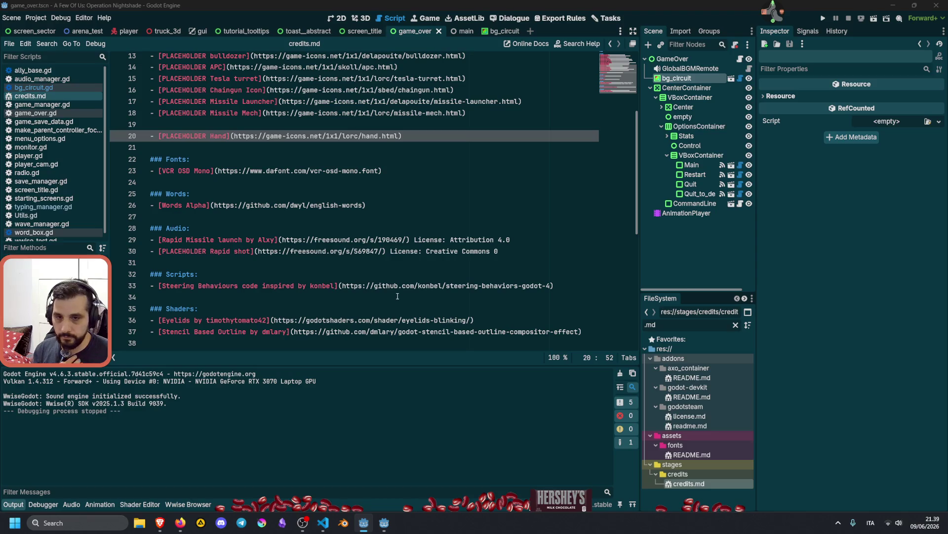
click(211, 272)
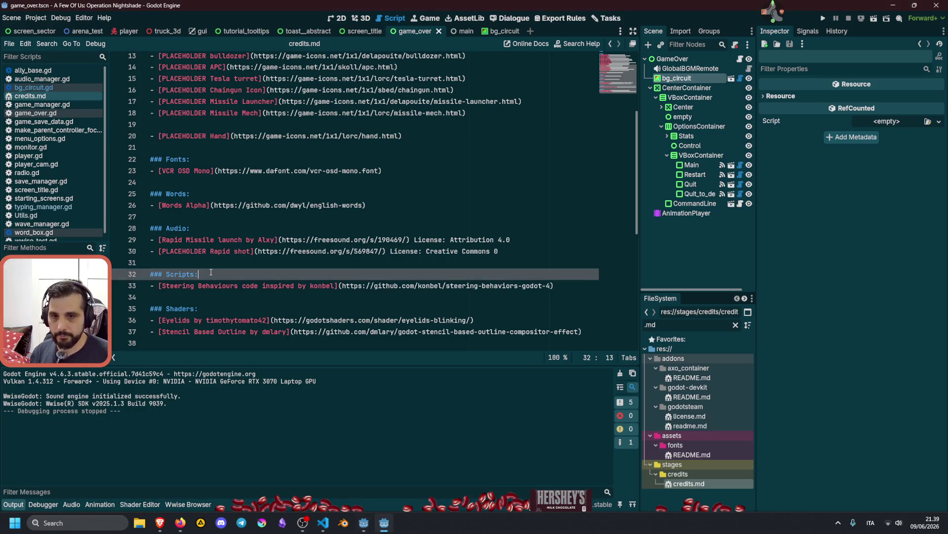
key(Down)
key(Down)
key(Down)
key(Down)
key(Down)
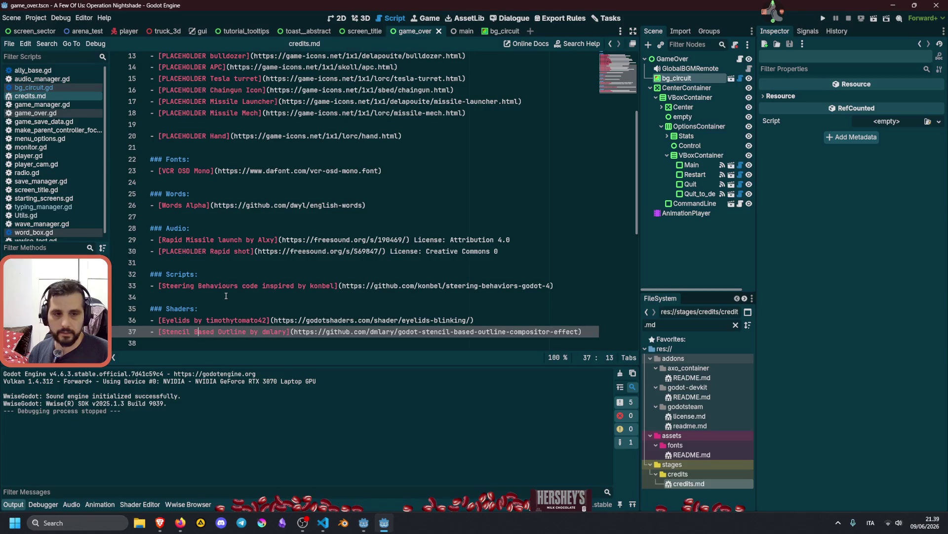
key(End)
key(Return)
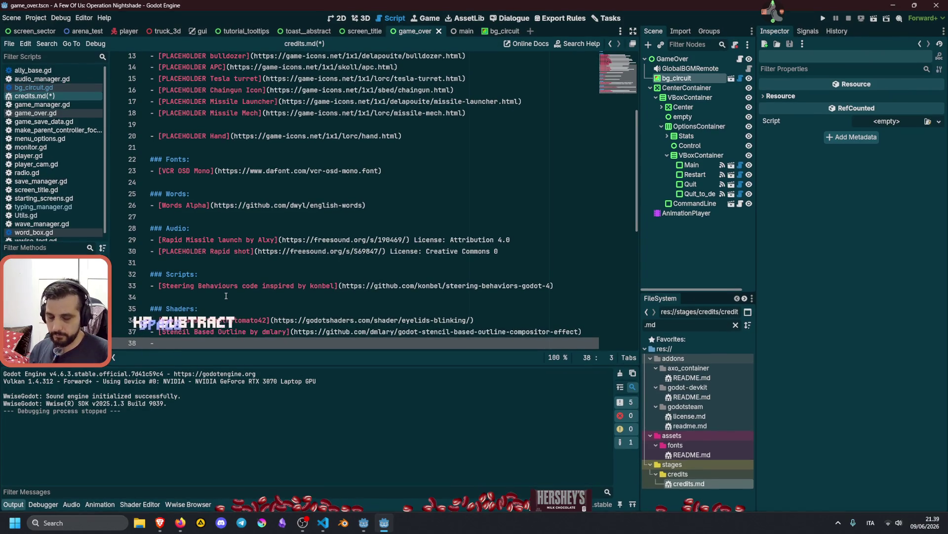
text([])
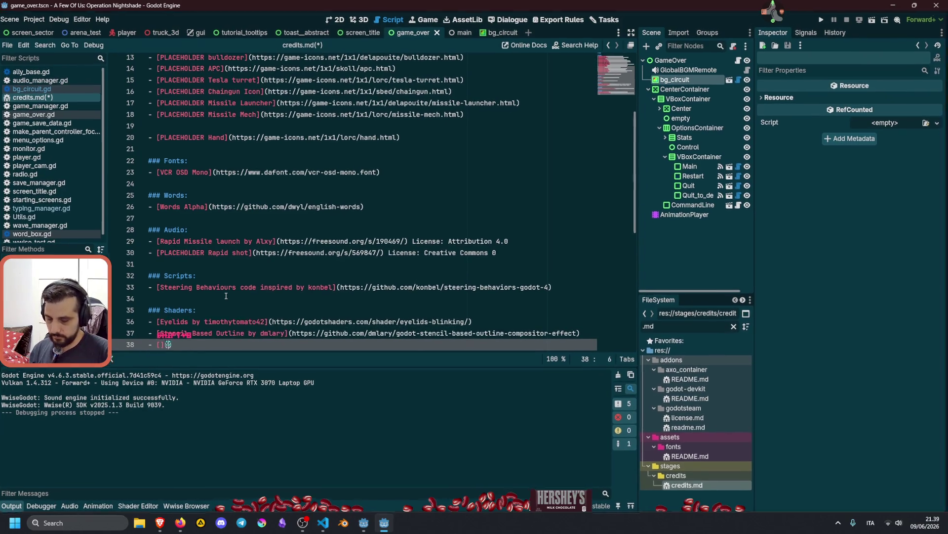
text(()
text(https://godotshaders.com/shader/circuit/)
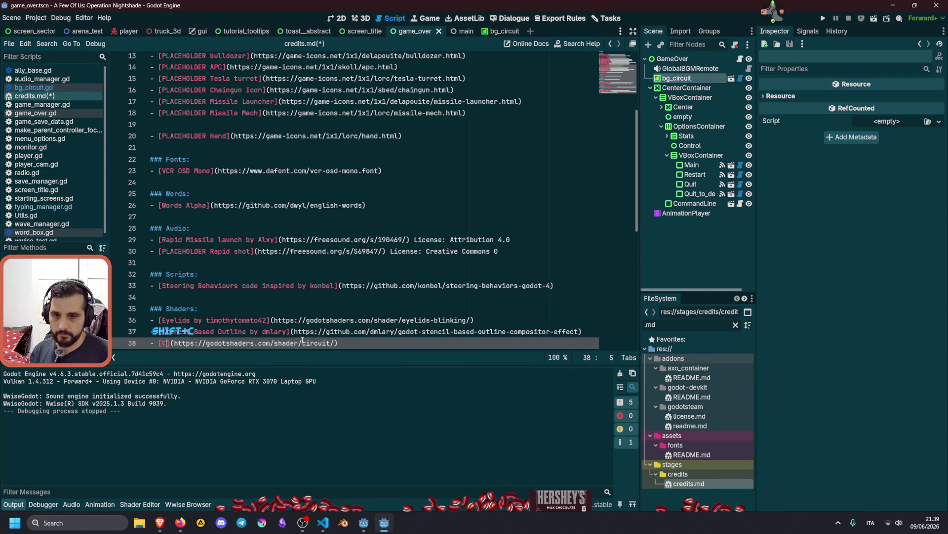
text(circuit)
key(Delete)
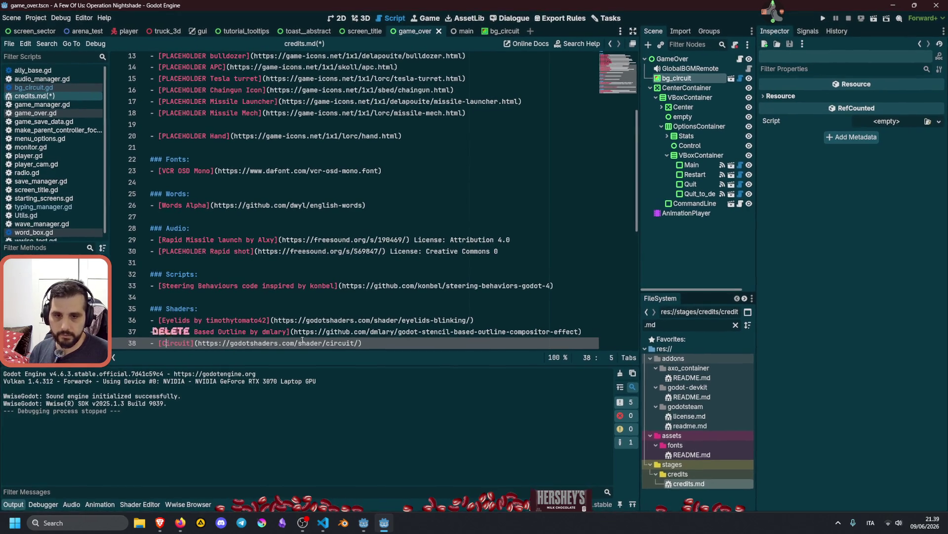
click(161, 522)
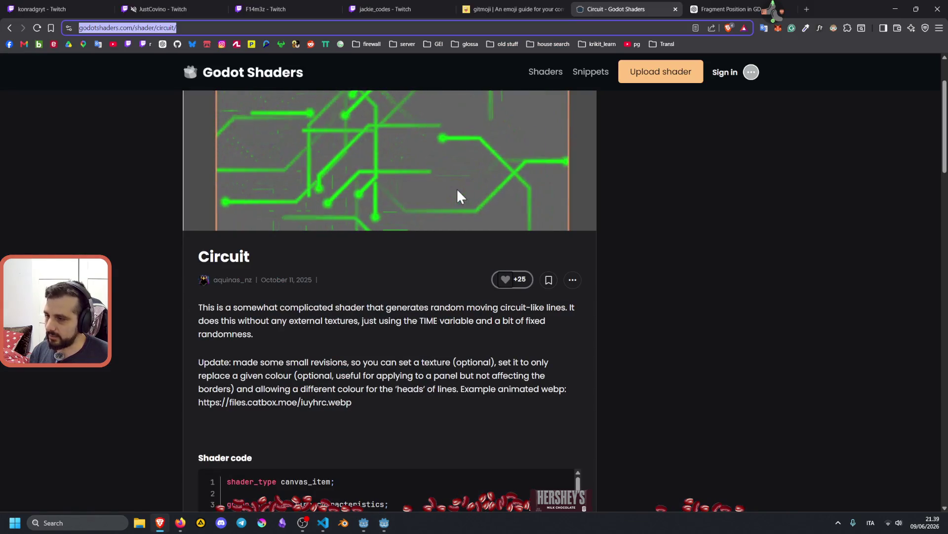
Copy the shader author's name from the Circuit shader page and return to credits.md
key(alt+Tab)
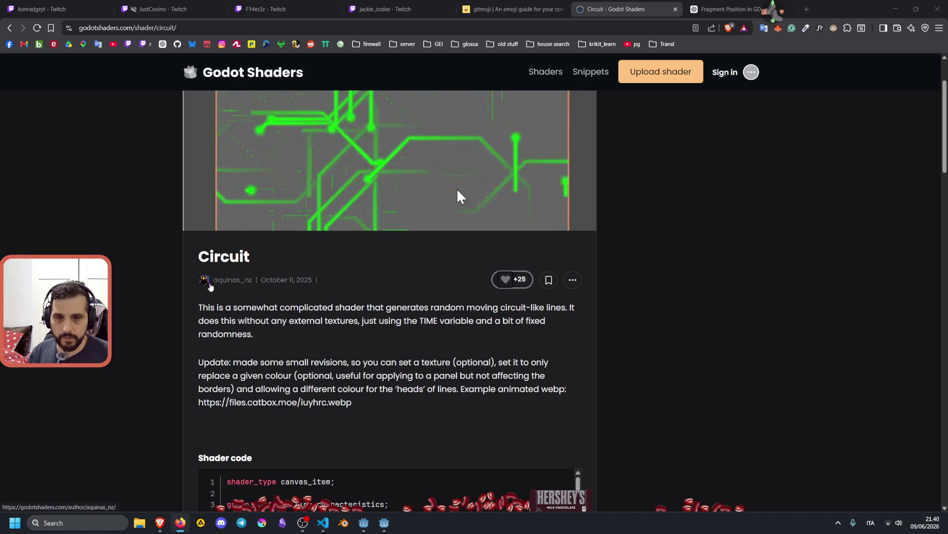
key(alt+Tab)
double_click(218, 280)
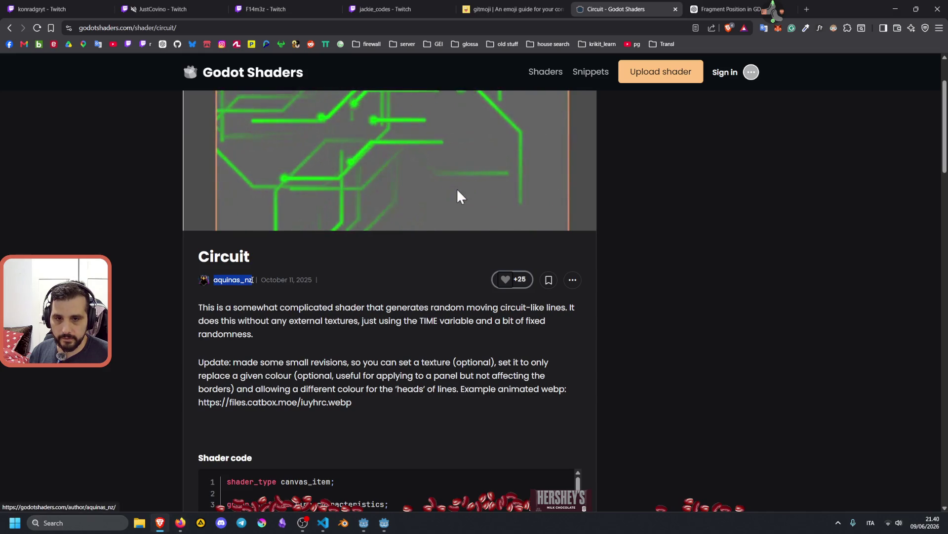
click(667, 374)
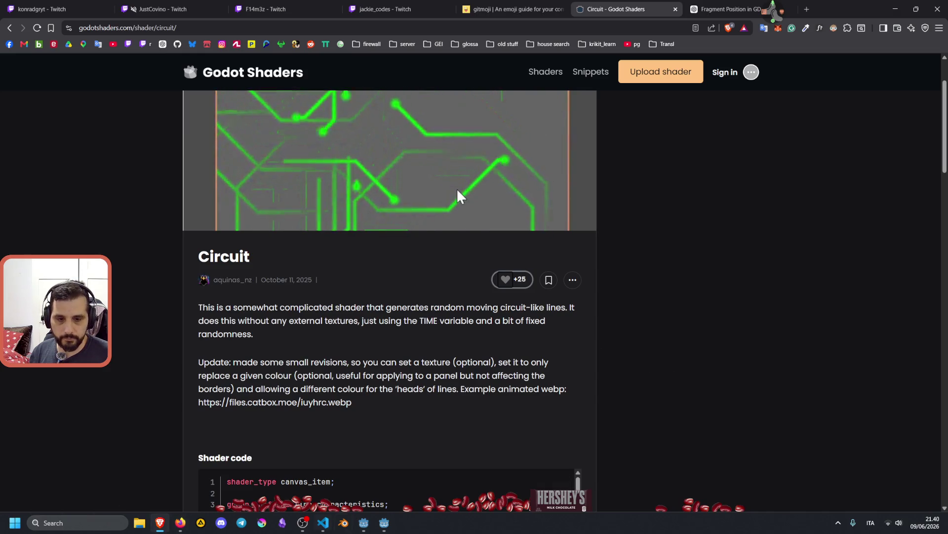
click(378, 532)
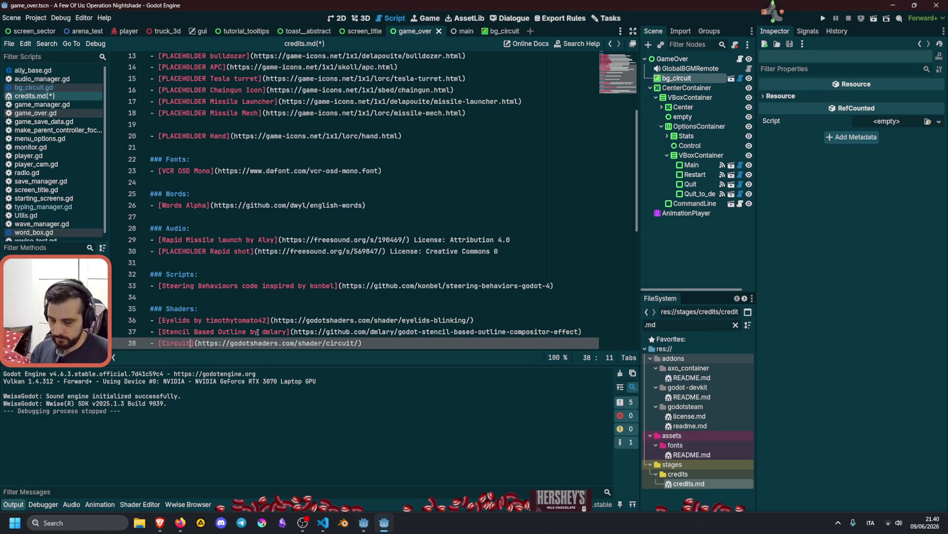
Append 'by' plus the author's name to the Circuit credit line and save credits.md
text(by)
key(Return)
text(aquinas_nz)
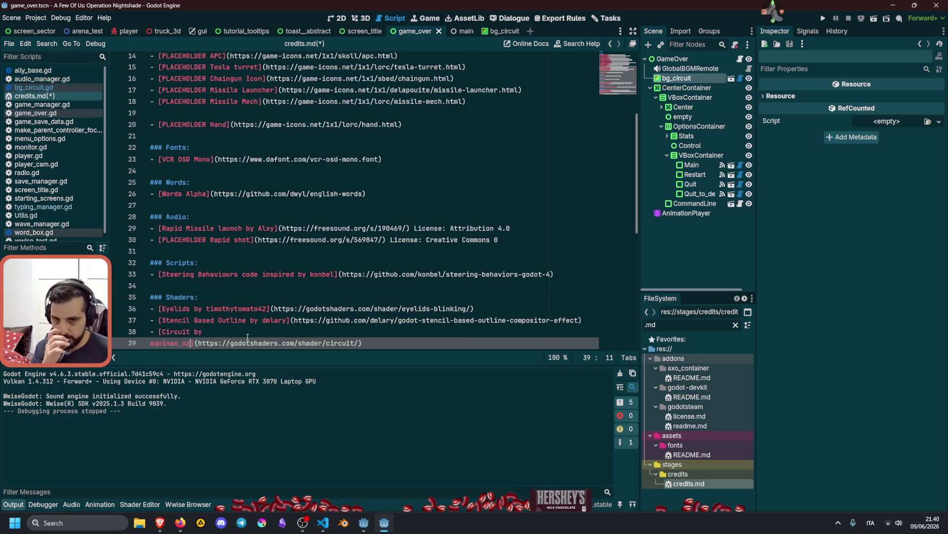
key(Home)
key(BackSpace)
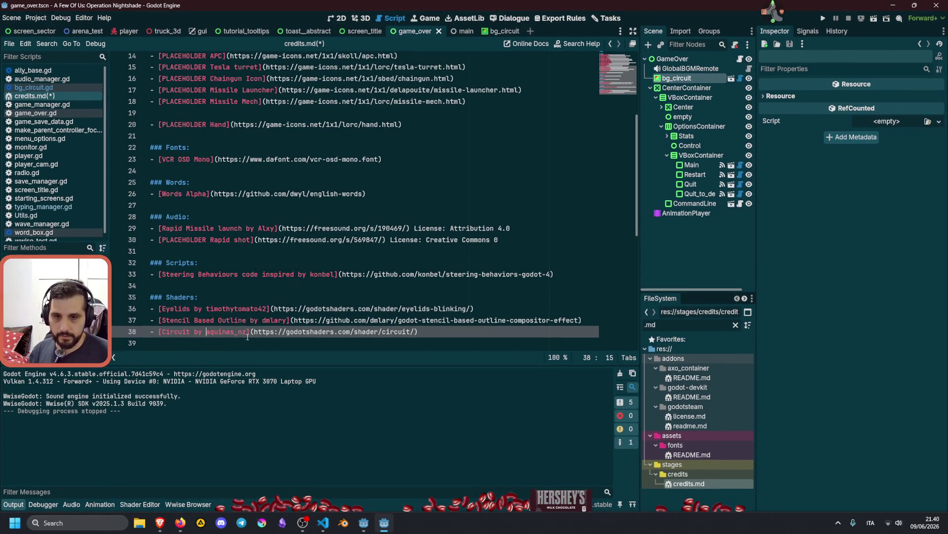
key(ctrl+s)
key(Up)
key(Up)
key(Up)
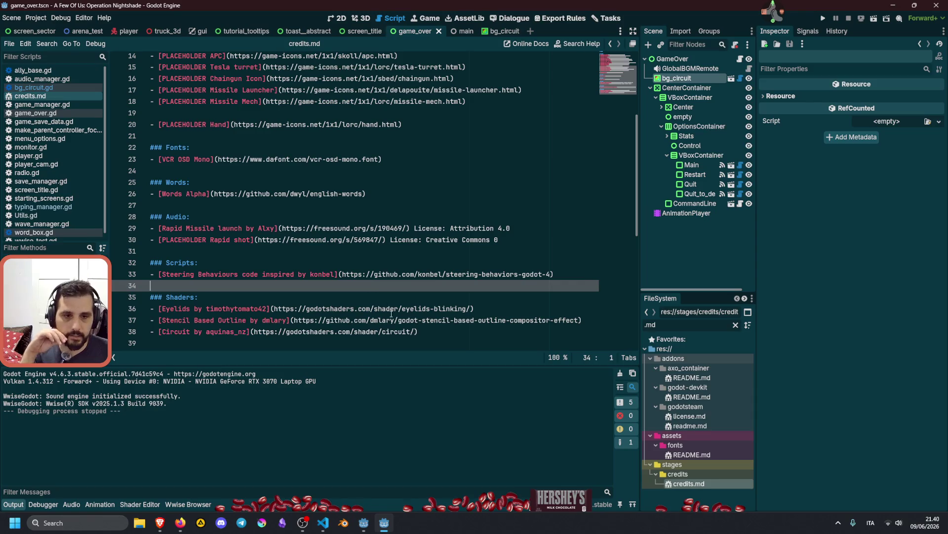
click(159, 526)
click(322, 523)
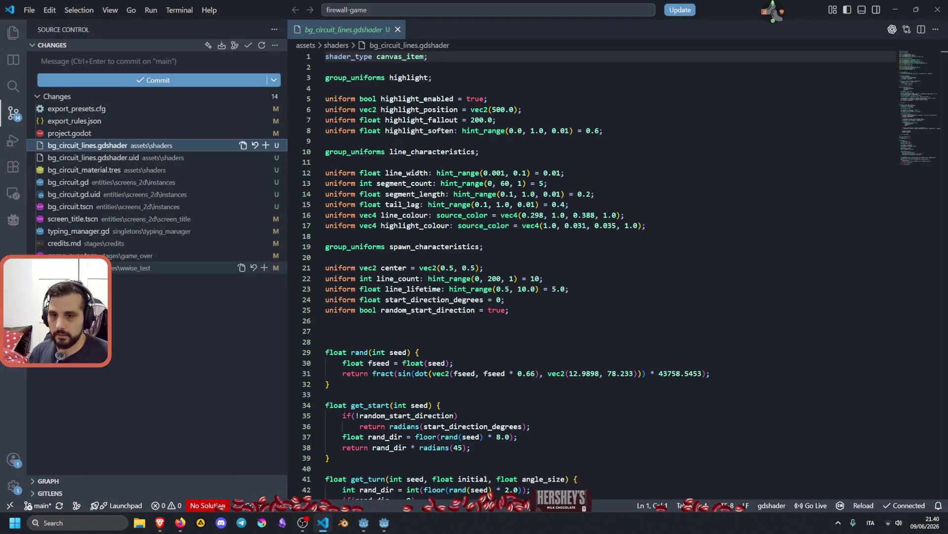
Stage the 11 circuit background and related changed files and begin the :sparkles: commit message
shift+click(104, 268)
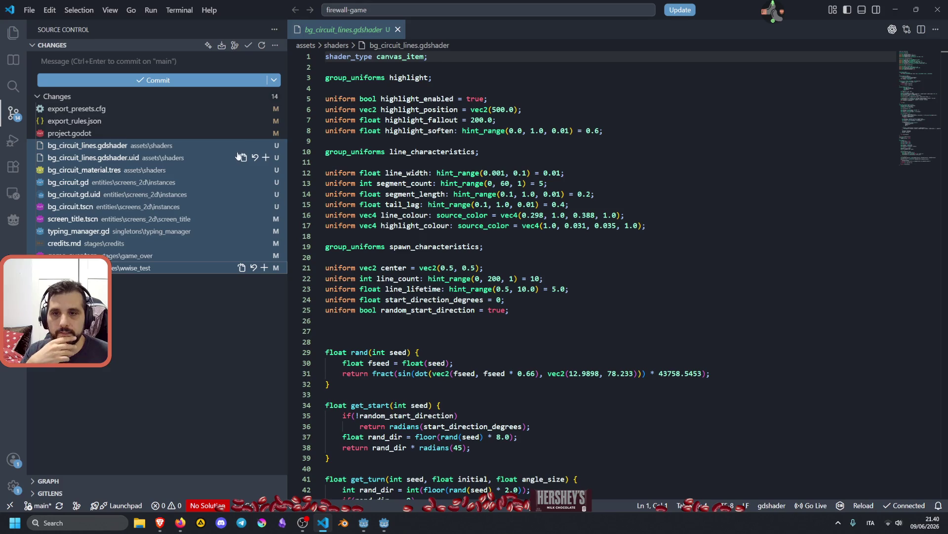
click(266, 157)
click(92, 59)
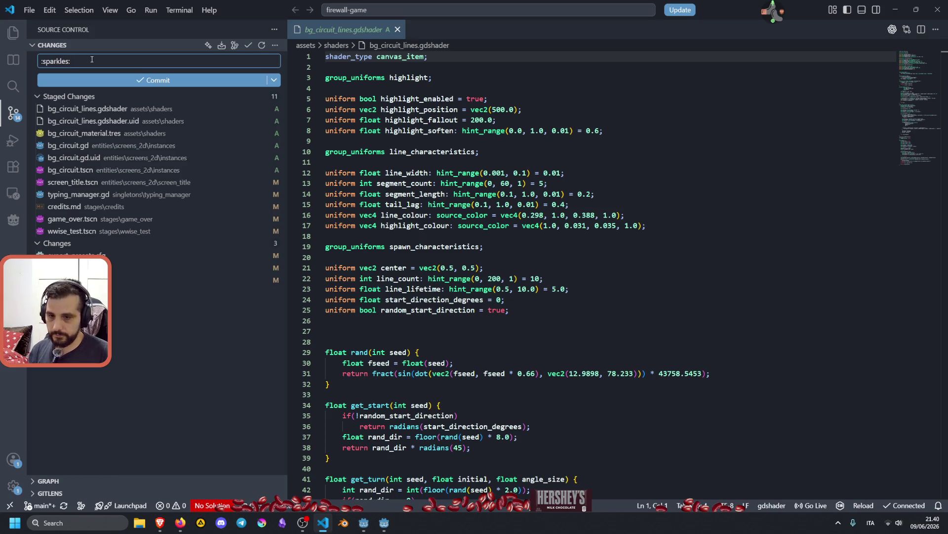
Glance at the commit history graph, then bring up gitmoji.dev in the browser
click(59, 480)
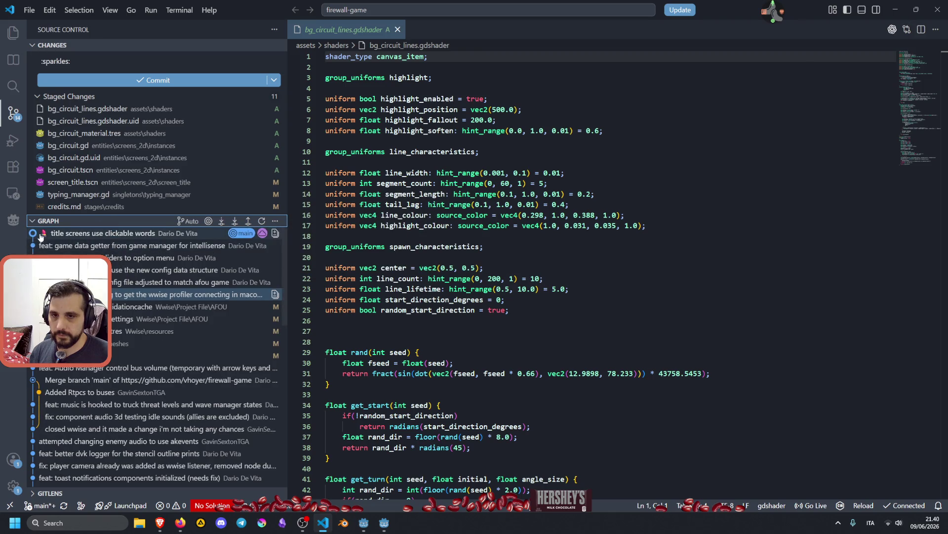
click(94, 221)
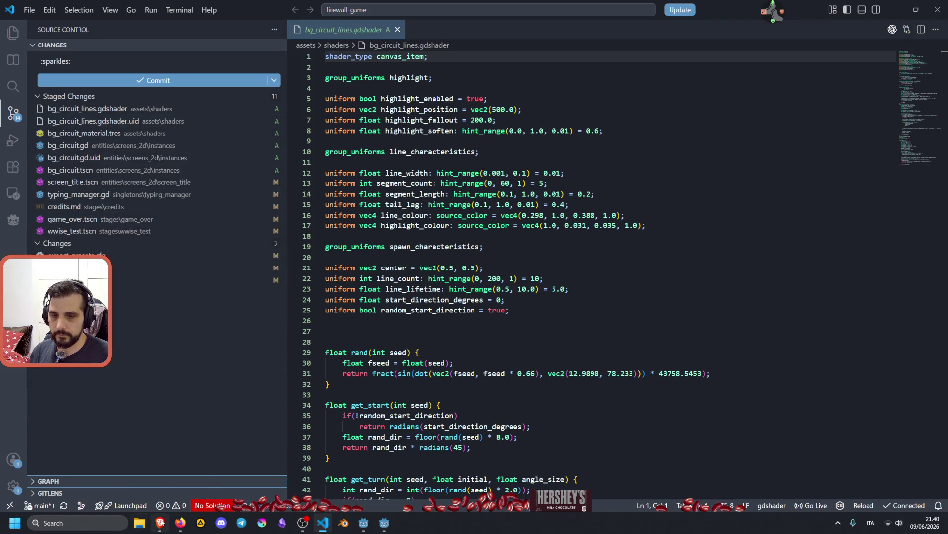
click(160, 522)
click(509, 9)
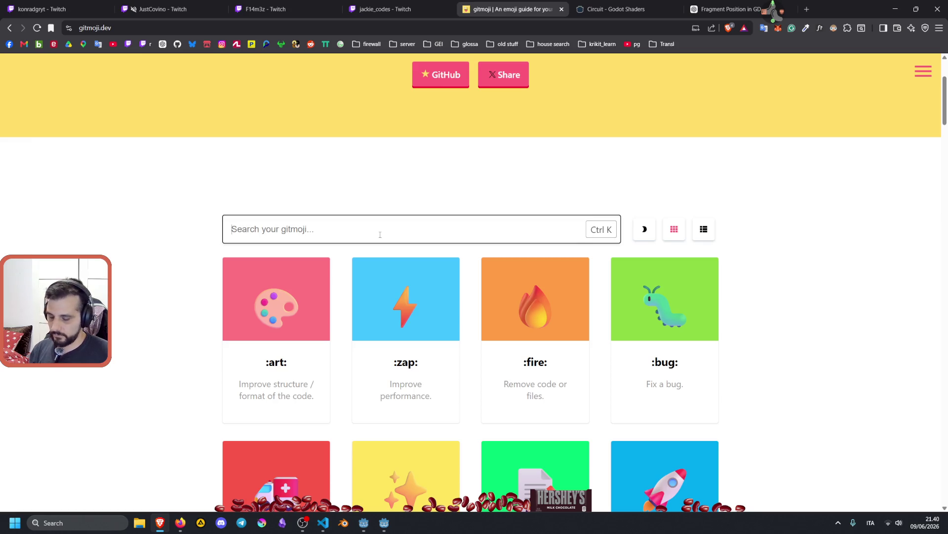
Look up the sparkles and zap gitmojis on gitmoji.dev, then return to Visual Studio Code
text(spar)
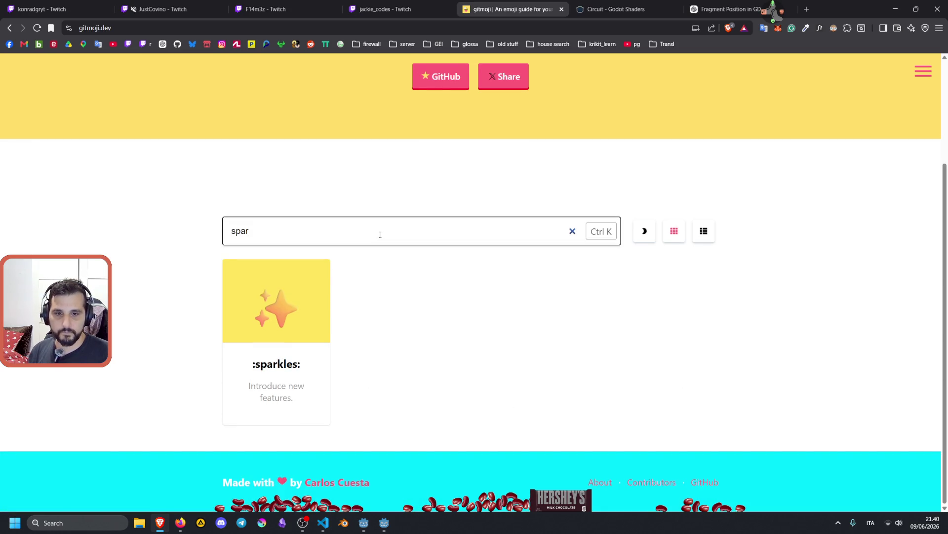
key(BackSpace)
key(BackSpace)
key(BackSpace)
text(za)
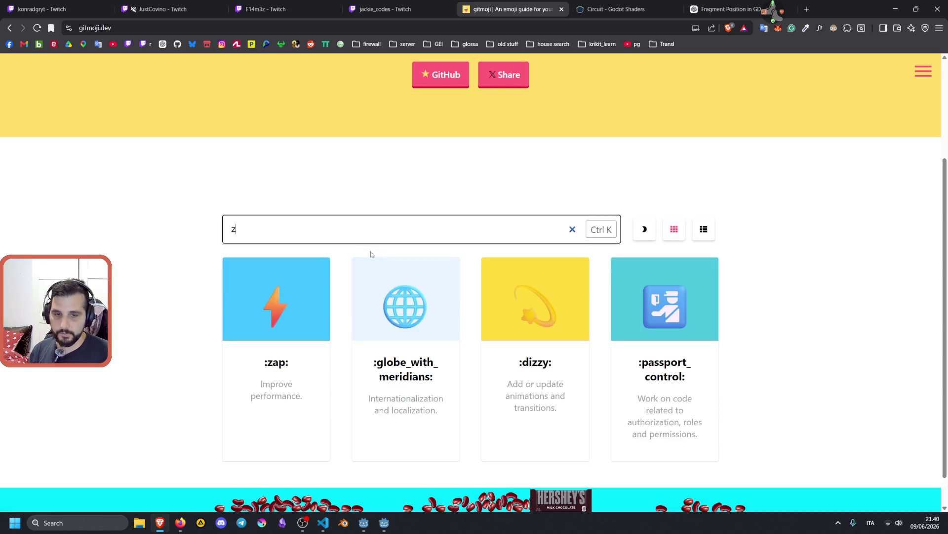
key(BackSpace)
key(BackSpace)
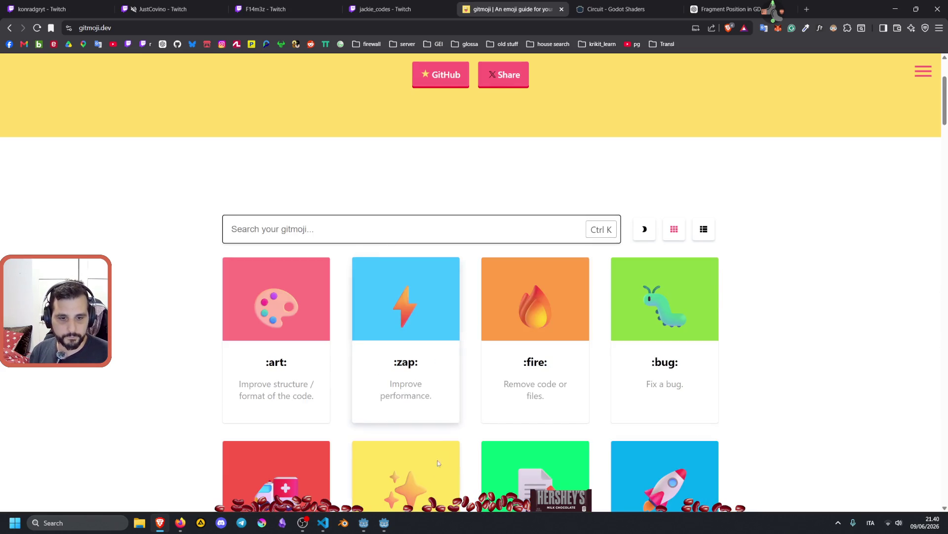
mouse_move(384, 522)
click(353, 456)
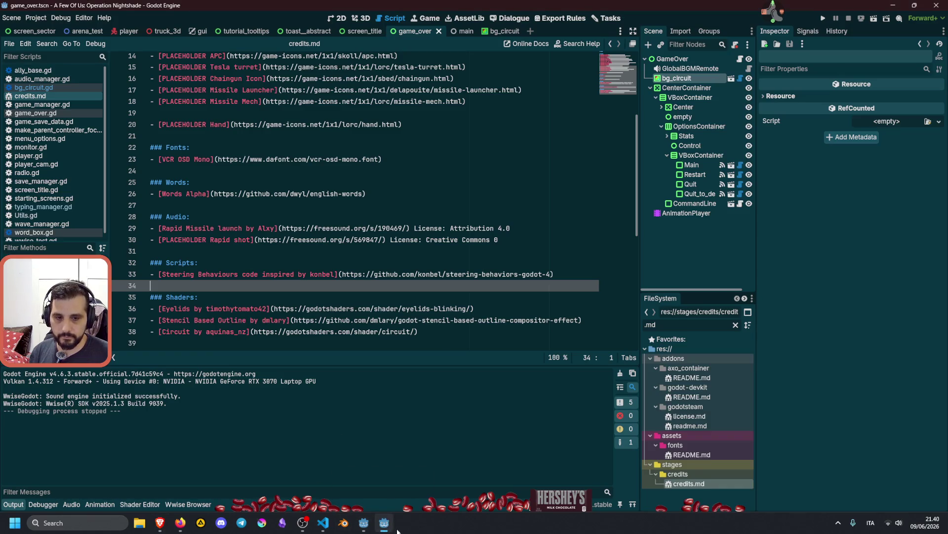
click(390, 528)
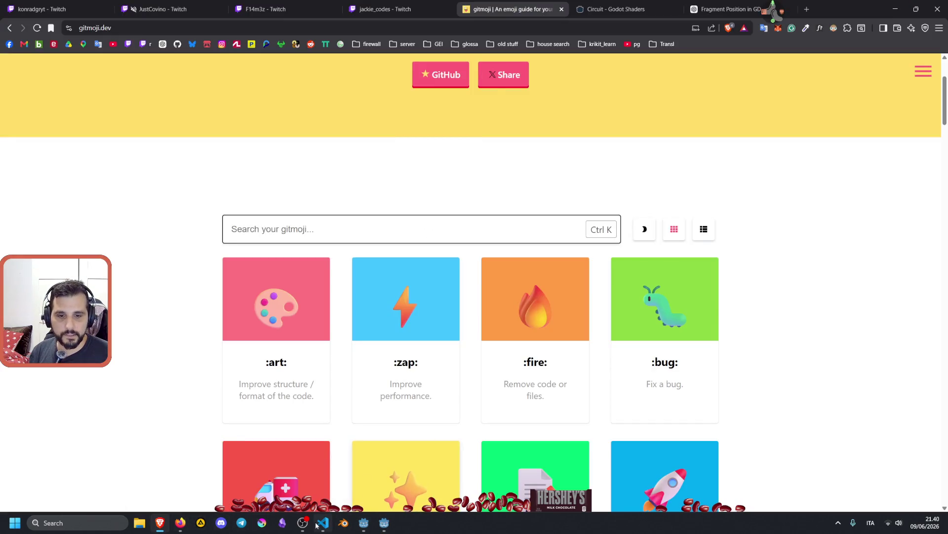
click(319, 523)
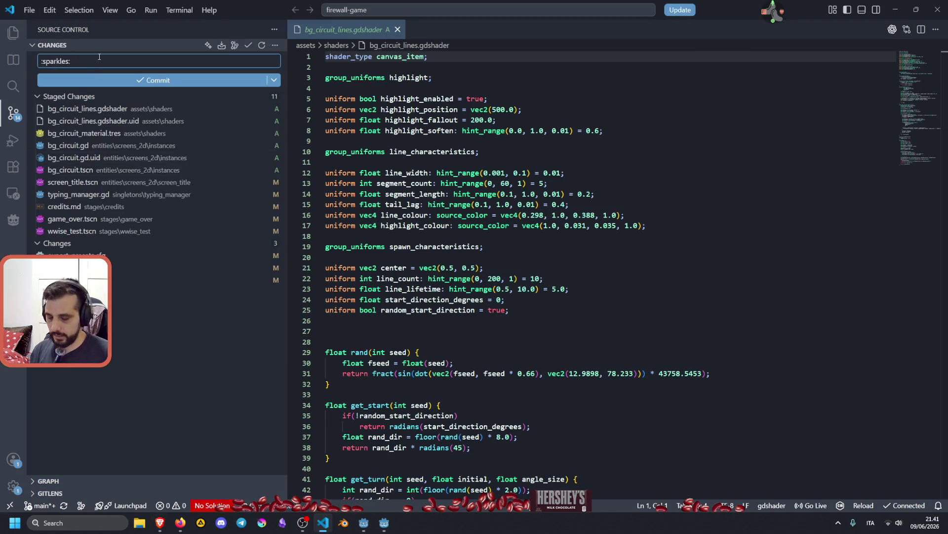
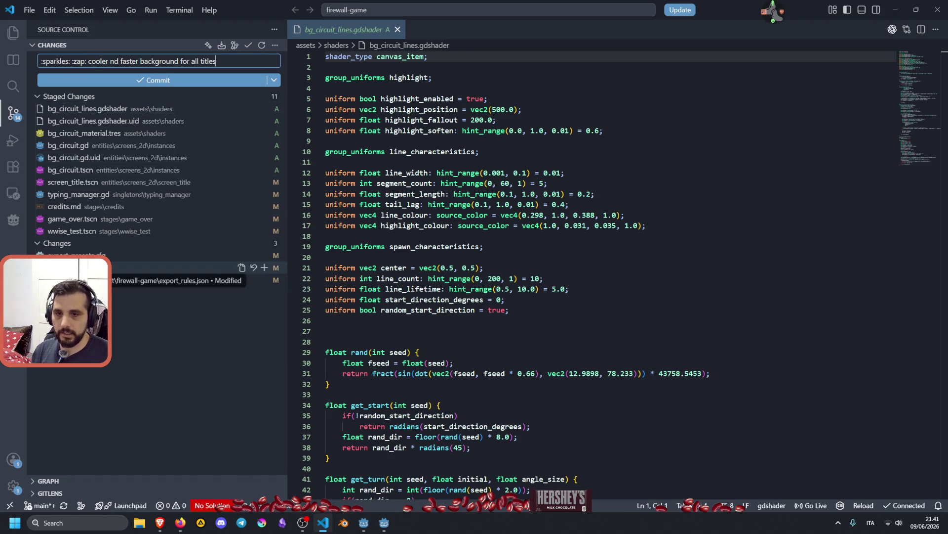
Review the project.godot and screen_title.tscn diffs, then commit the 11 staged files as ':sparkles: :zap: cooler nd faster background for all titles'
click(148, 280)
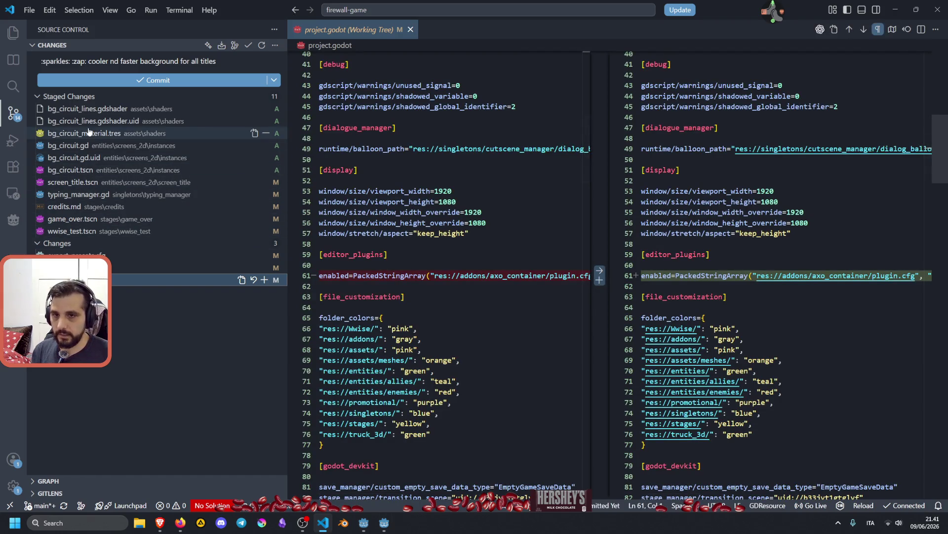
click(133, 184)
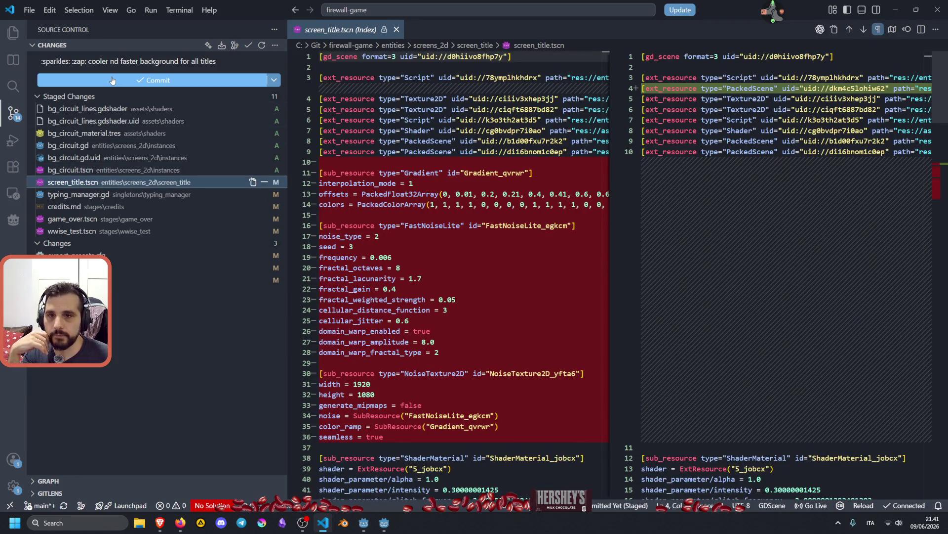
click(112, 77)
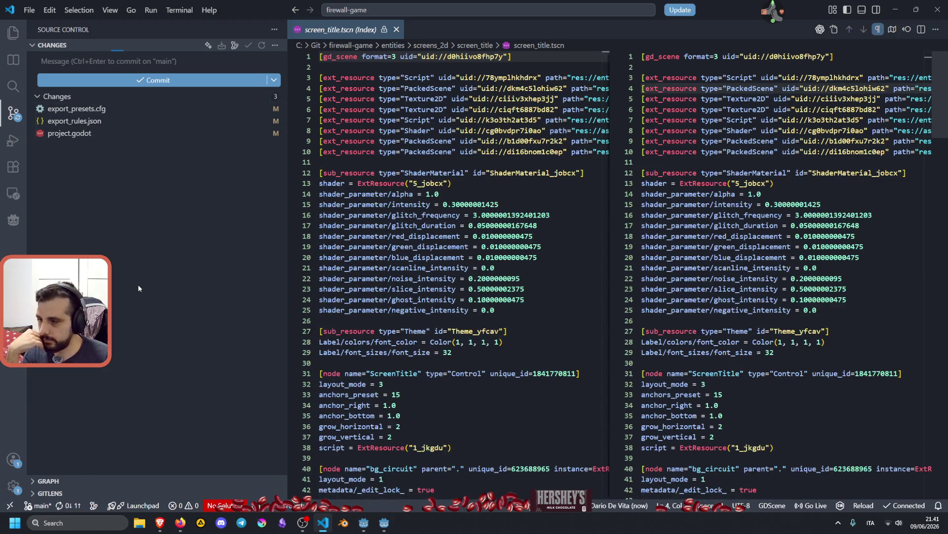
mouse_move(380, 524)
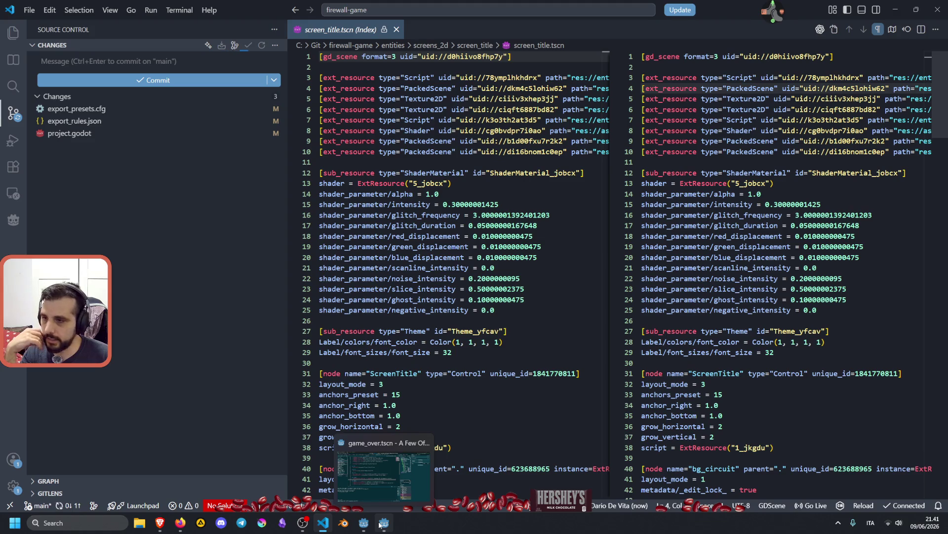
click(181, 523)
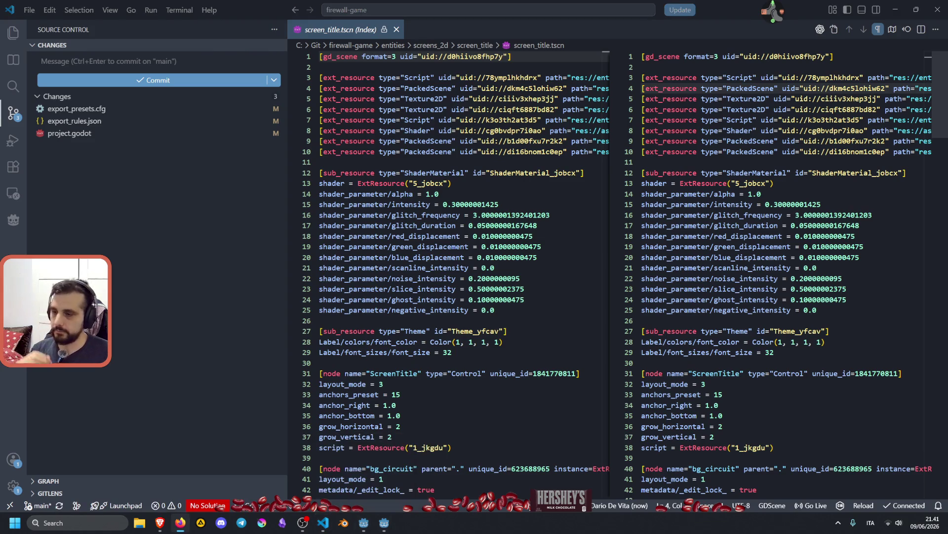
Open thewildestcannon's live Twitch stream from the followed-channels sidebar in a new tab and watch it
click(157, 524)
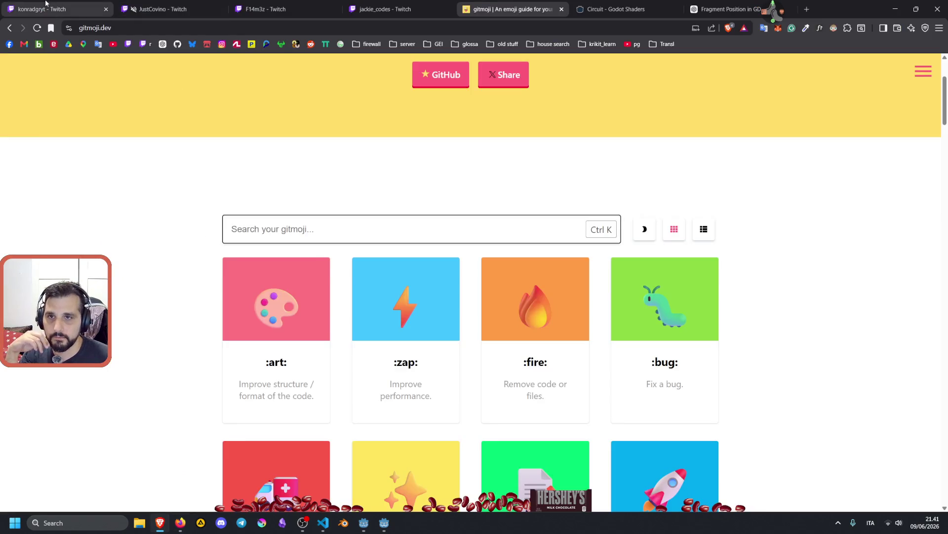
click(46, 4)
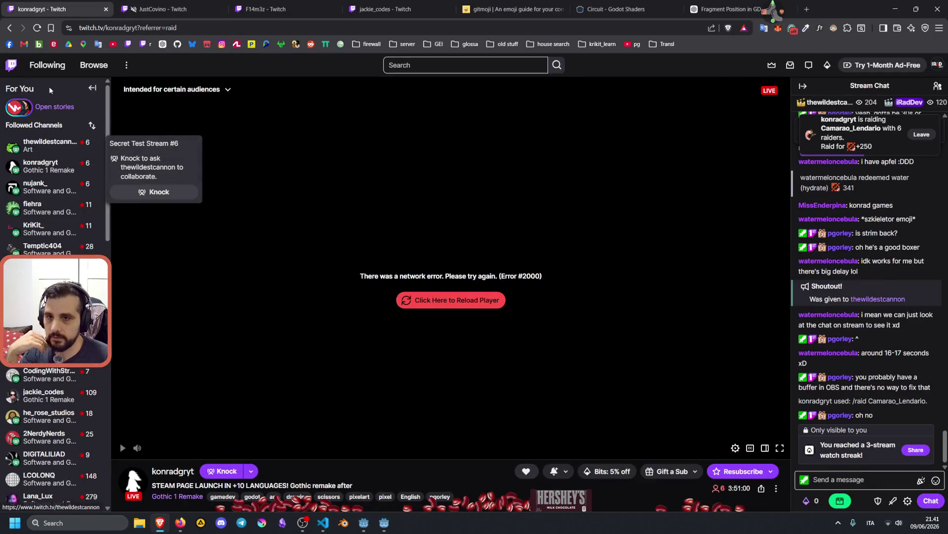
middle_click(38, 144)
click(162, 4)
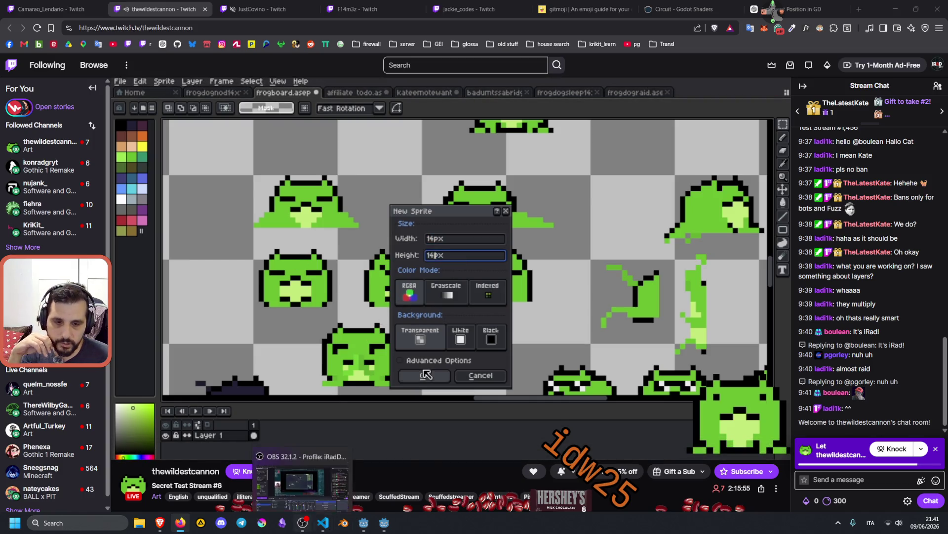
mouse_move(385, 528)
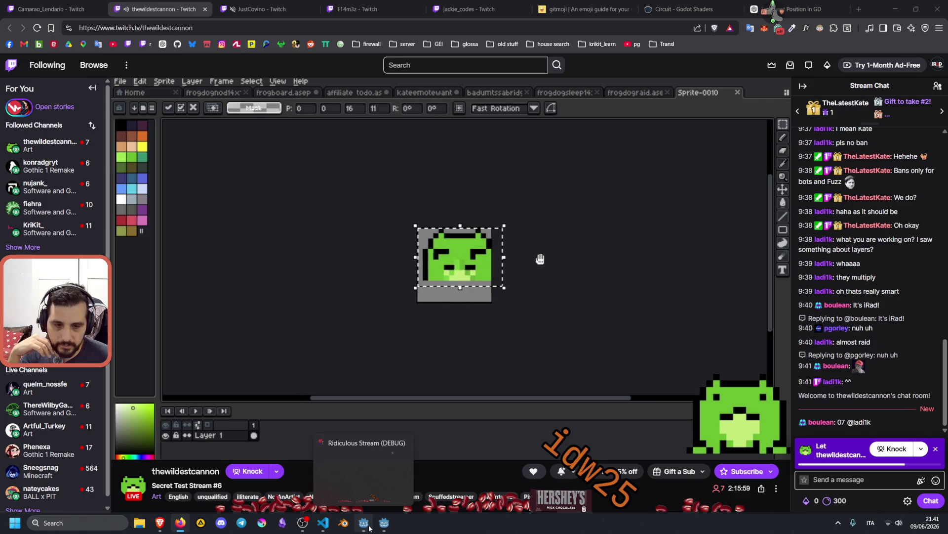
Skim the shader credits in credits.md, then view the game_over scene's circuit background in 2D with bg_circuit deselected
click(384, 524)
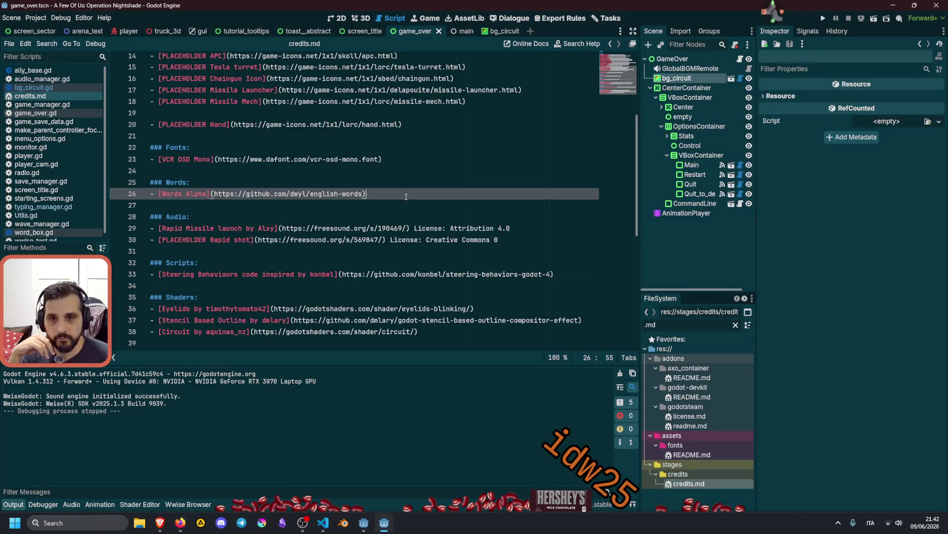
click(187, 331)
click(276, 262)
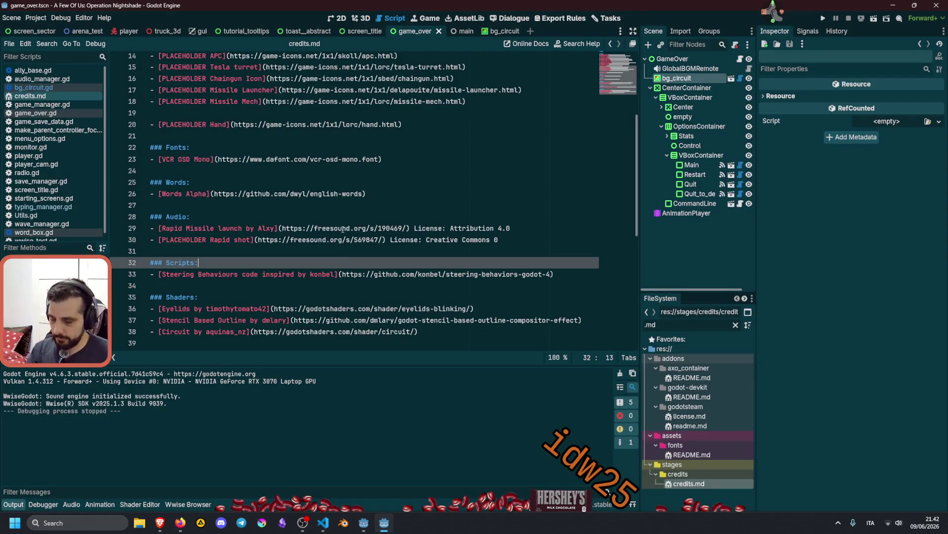
click(348, 20)
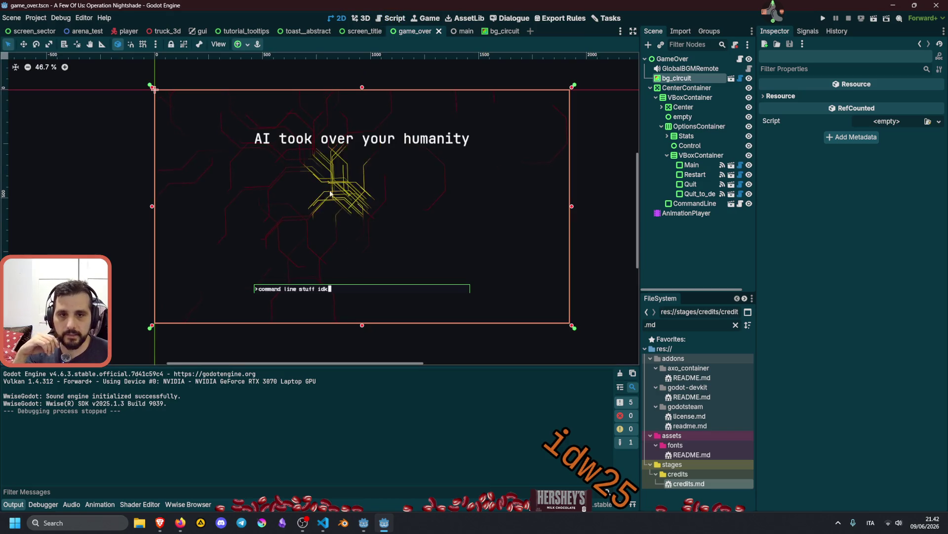
click(79, 210)
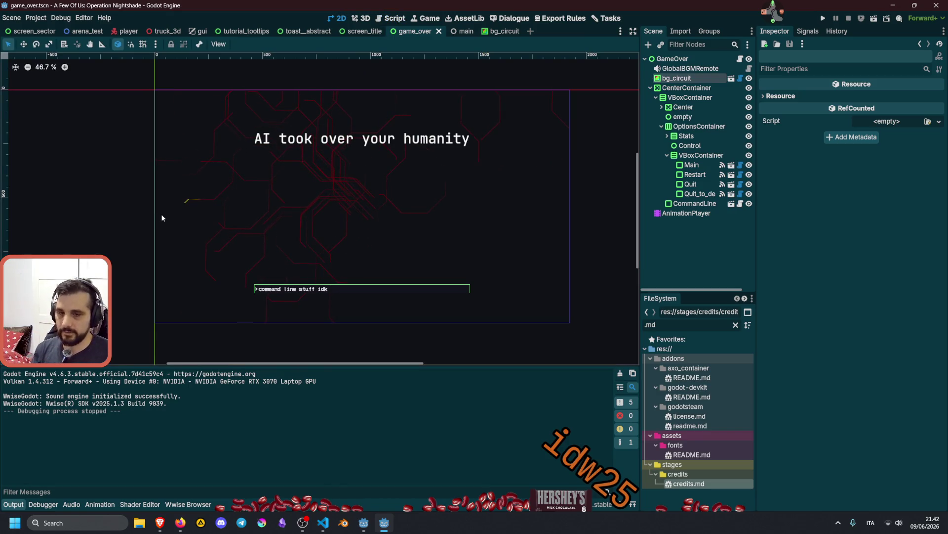
Glance at another Twitch stream tab in Brave and return to the previous stream
click(159, 522)
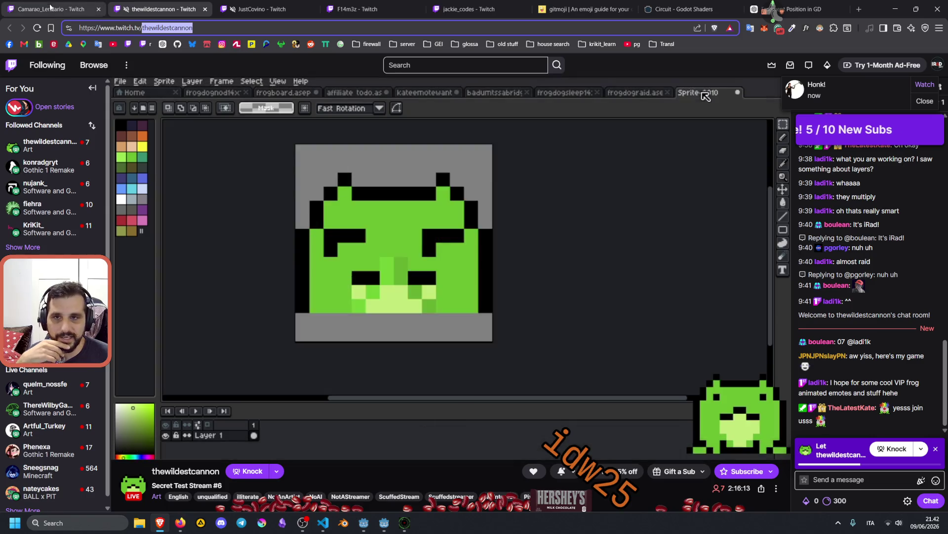
click(17, 10)
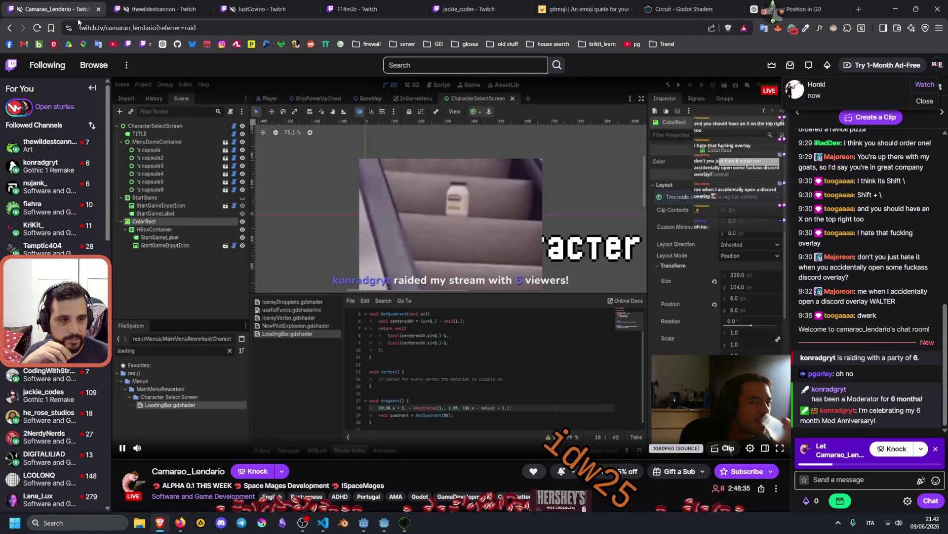
click(141, 9)
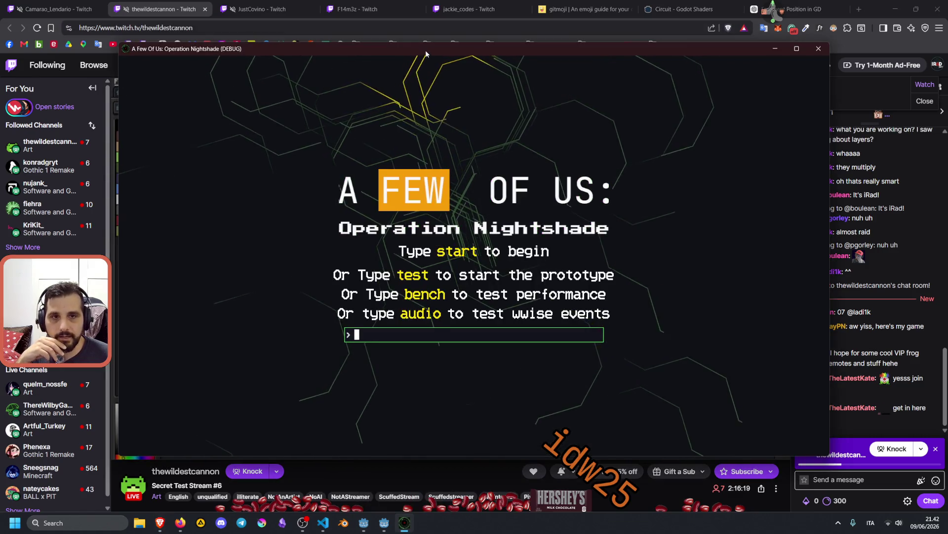
Maximize the game, enter the 'audio' command to open the audio test screen, then restore the window
double_click(426, 49)
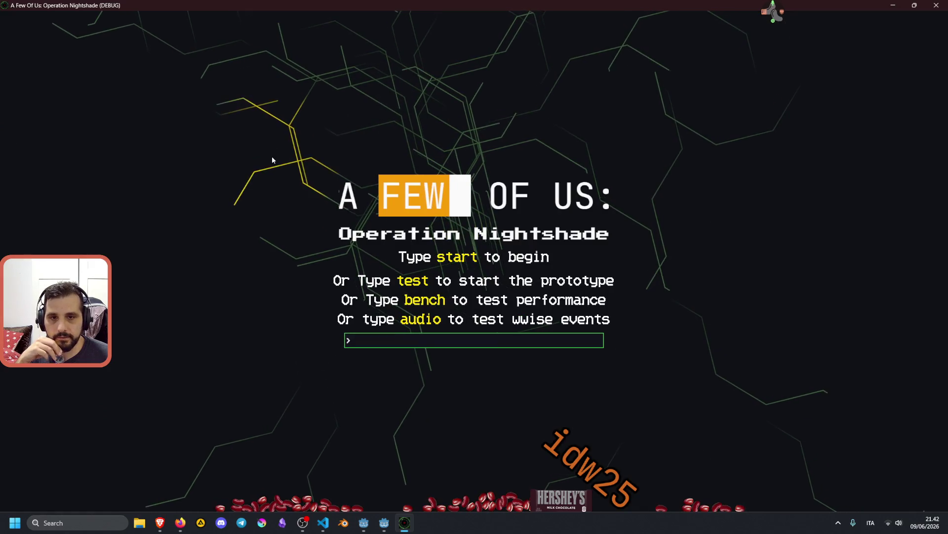
text(dfsadsadsa)
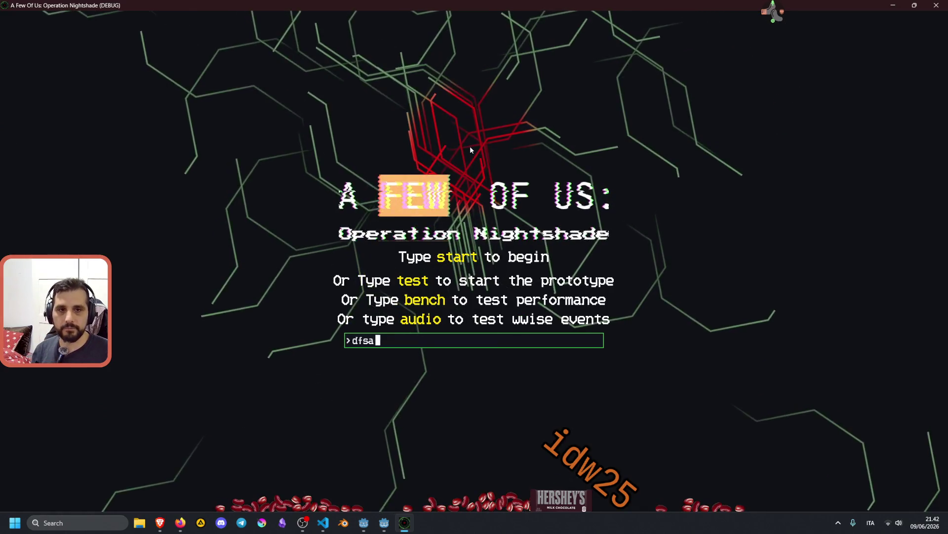
key(BackSpace)
key(BackSpace)
key(BackSpace)
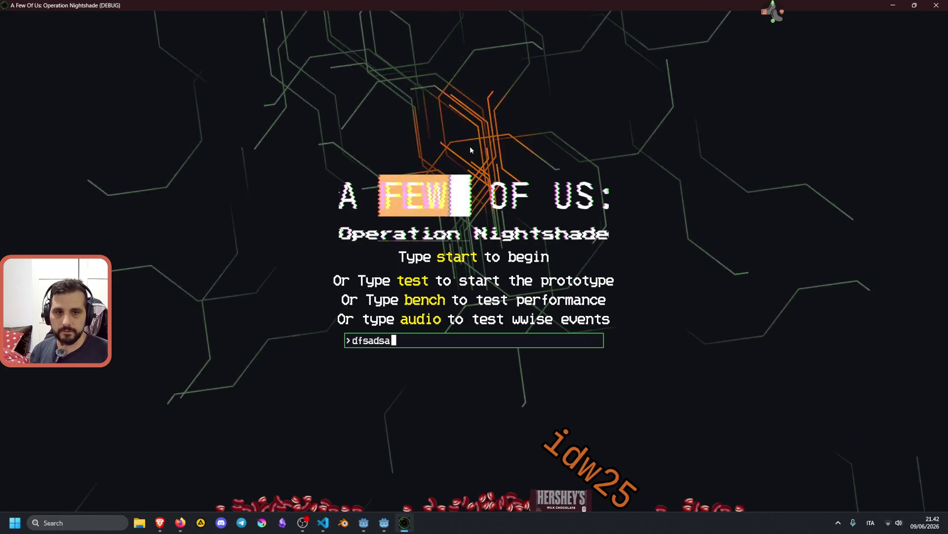
key(BackSpace)
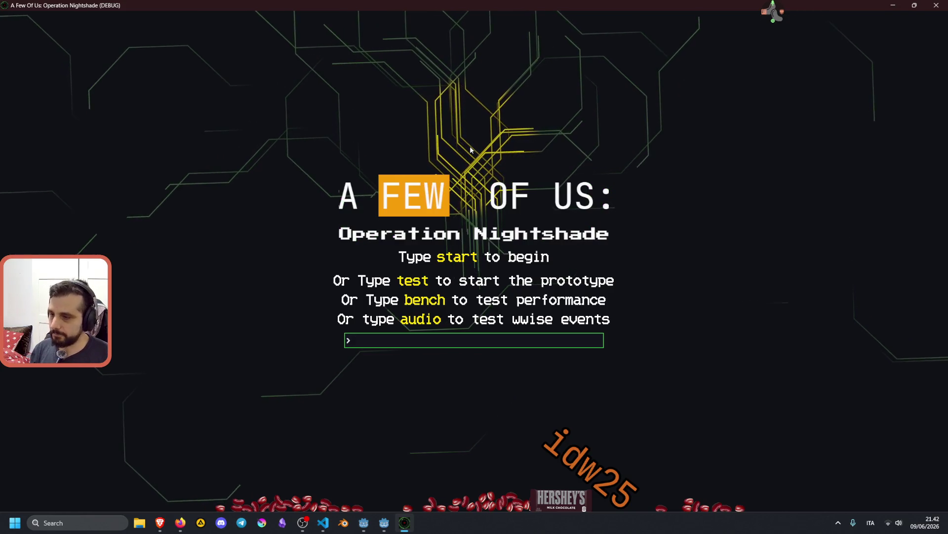
text(tes)
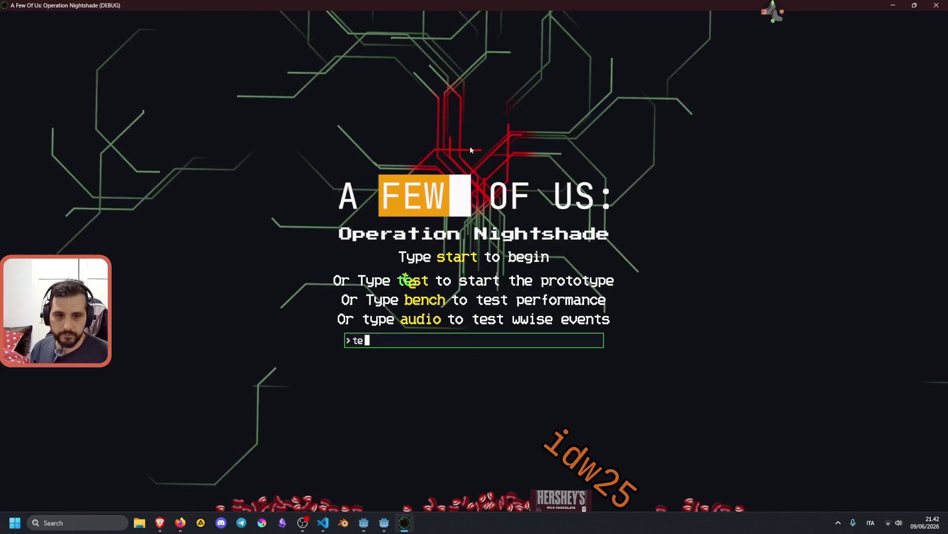
key(BackSpace)
key(BackSpace)
key(BackSpace)
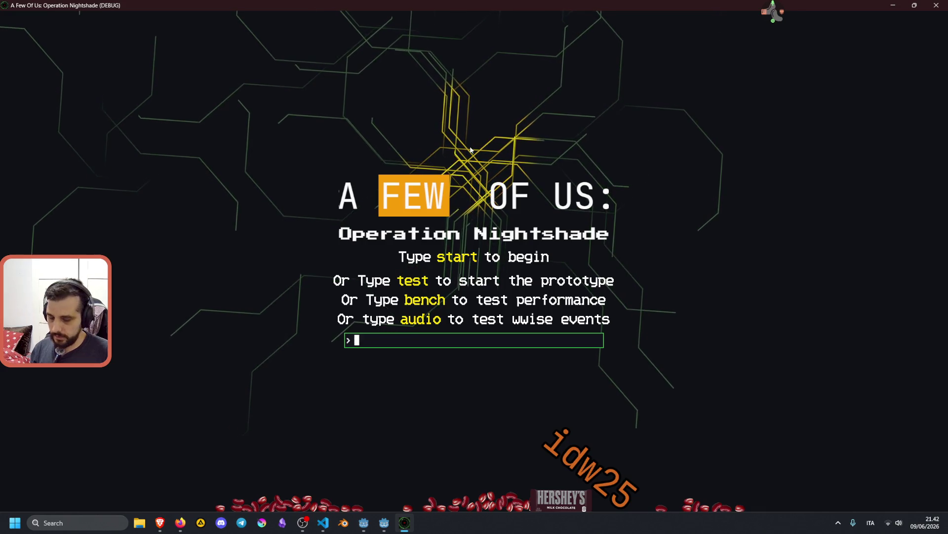
text(audio)
key(Return)
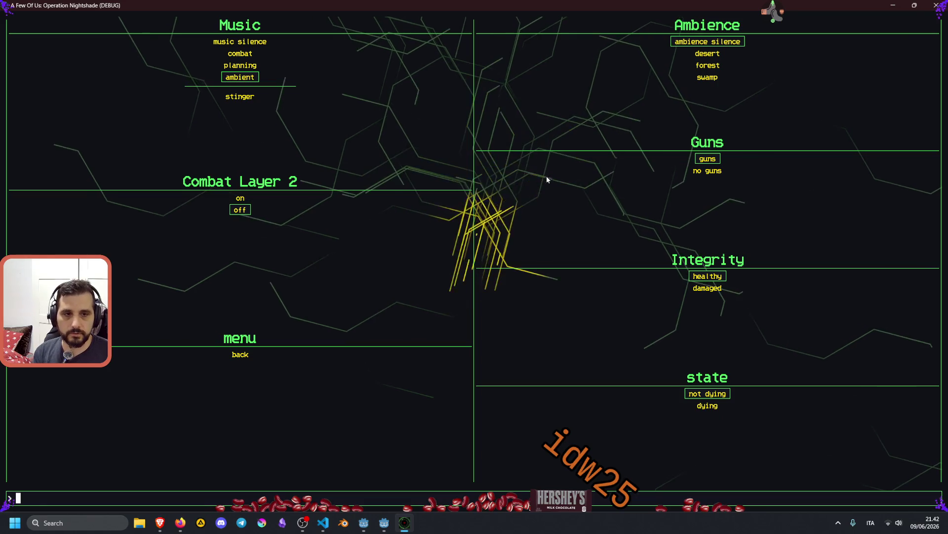
double_click(467, 4)
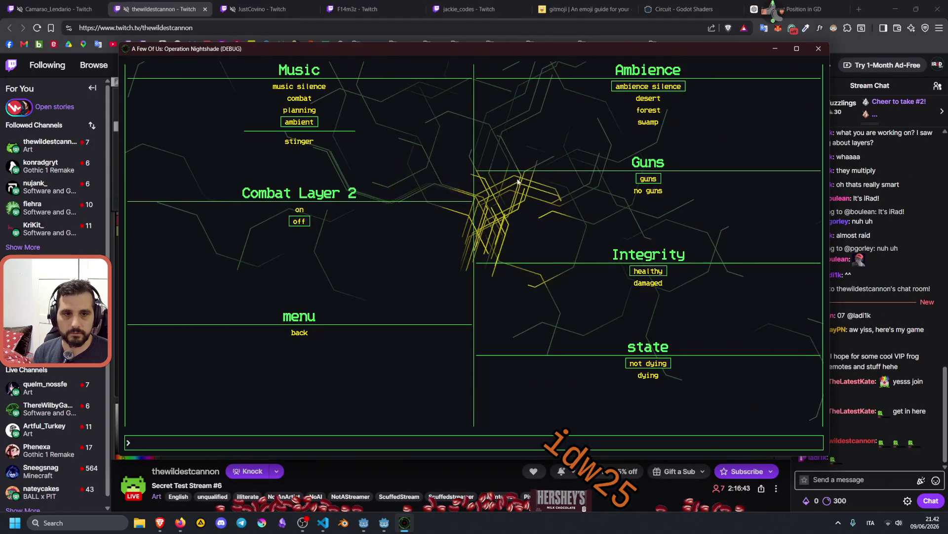